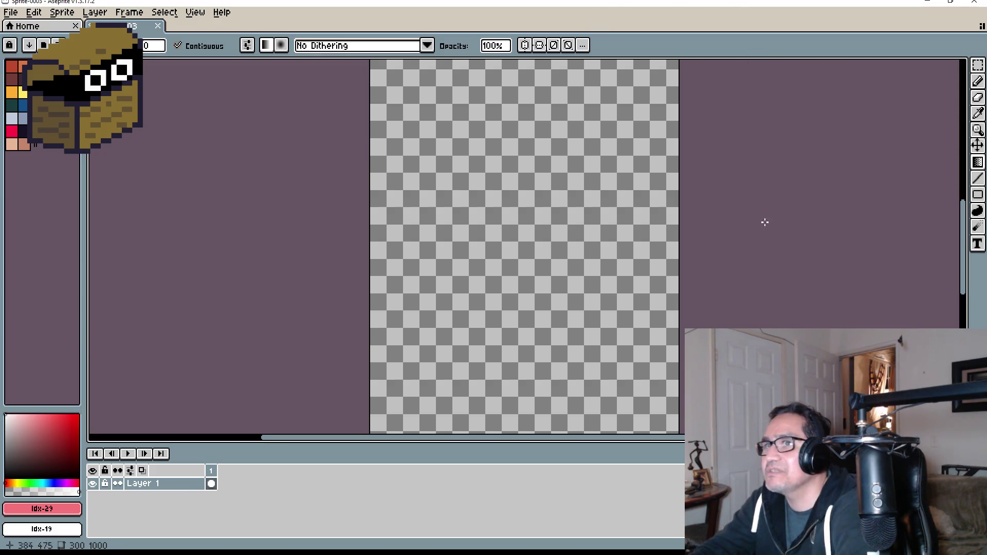
Fit the whole 300×1000 sprite in view and pick blue-grey, then dark red, as the drawing colour
scroll(729, 222, down, 4)
middle_drag(743, 185, 472, 185)
scroll(254, 216, up, 1)
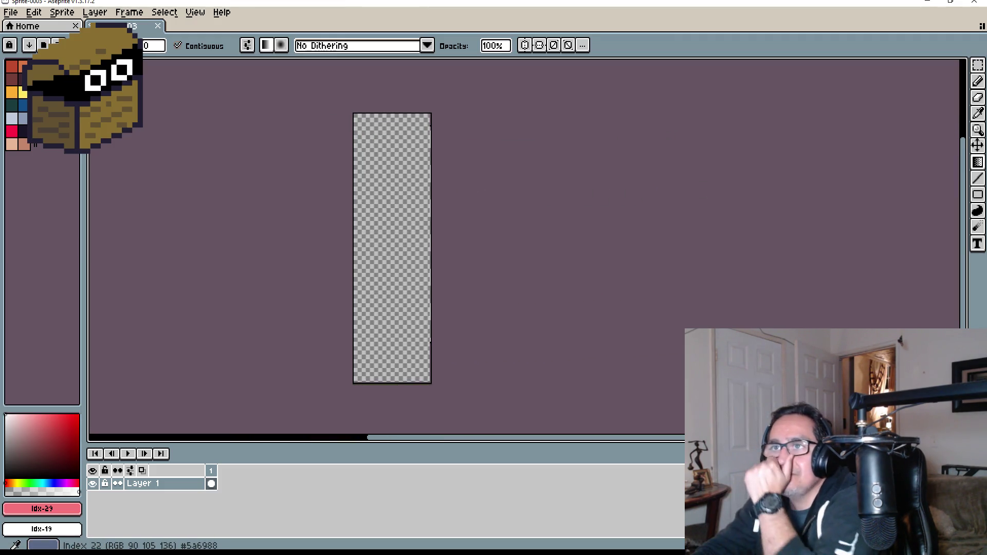
click(35, 118)
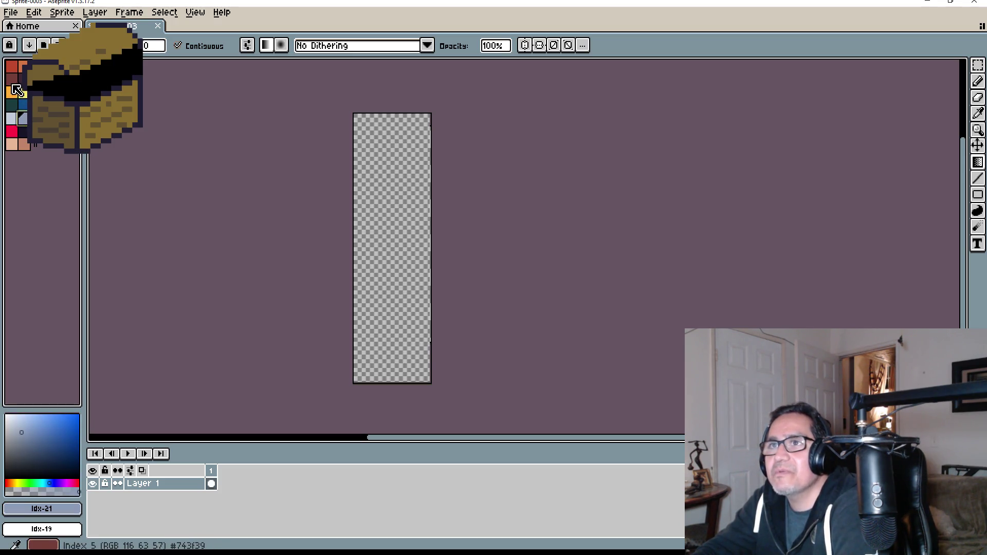
click(15, 81)
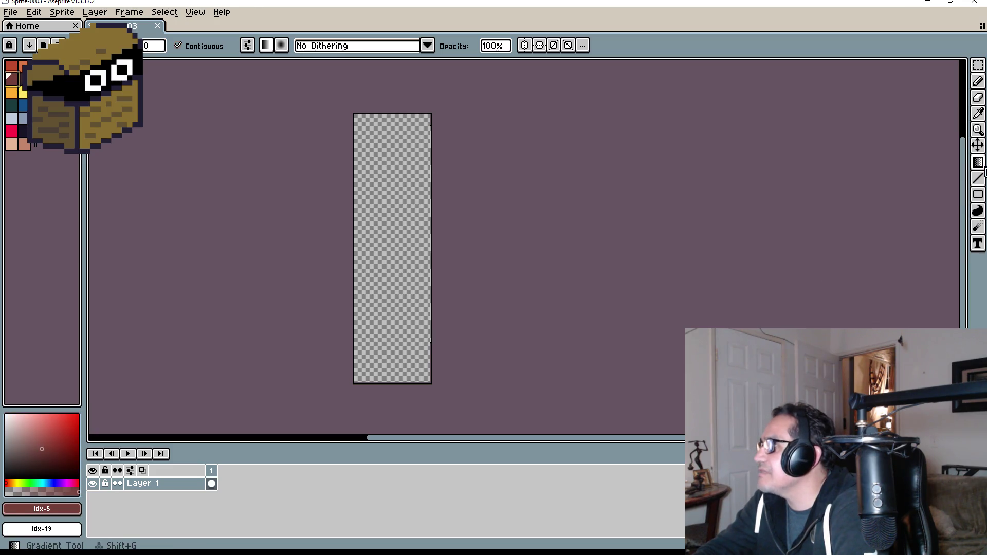
Fill the sprite with a vertical dark-red-to-blue-grey gradient, undoing earlier attempts and adjusting the background colour
drag(392, 136, 387, 301)
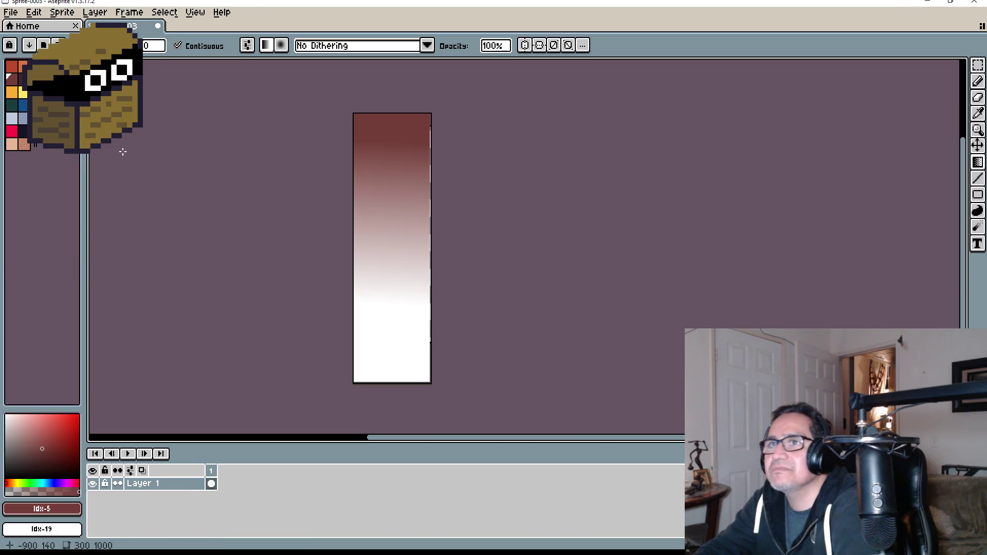
key(ctrl+z)
right_click(23, 119)
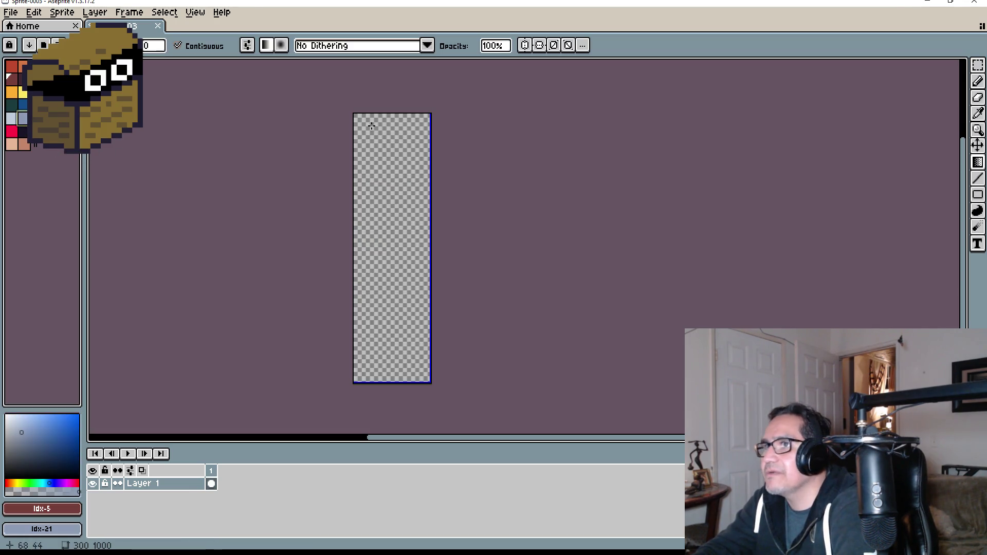
drag(400, 133, 392, 349)
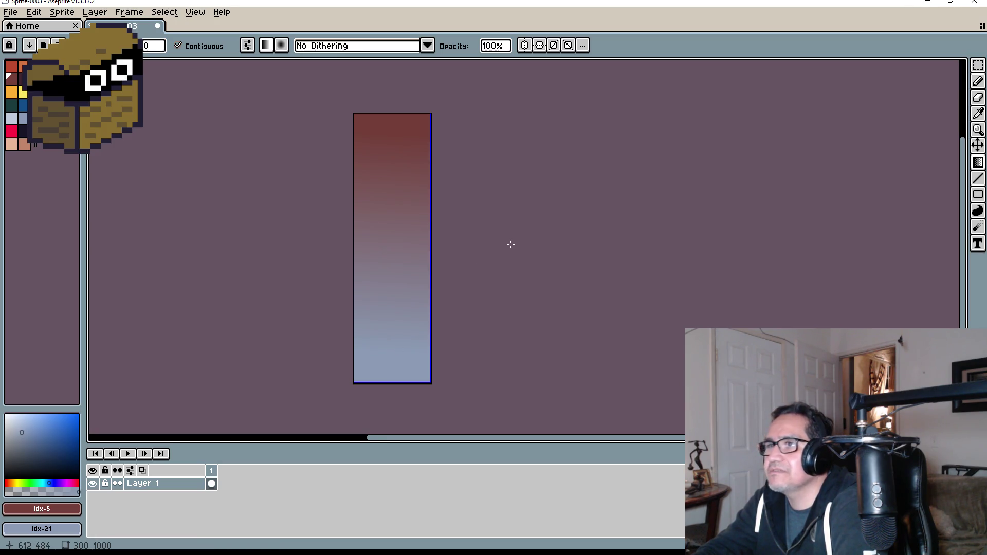
scroll(511, 243, up, 1)
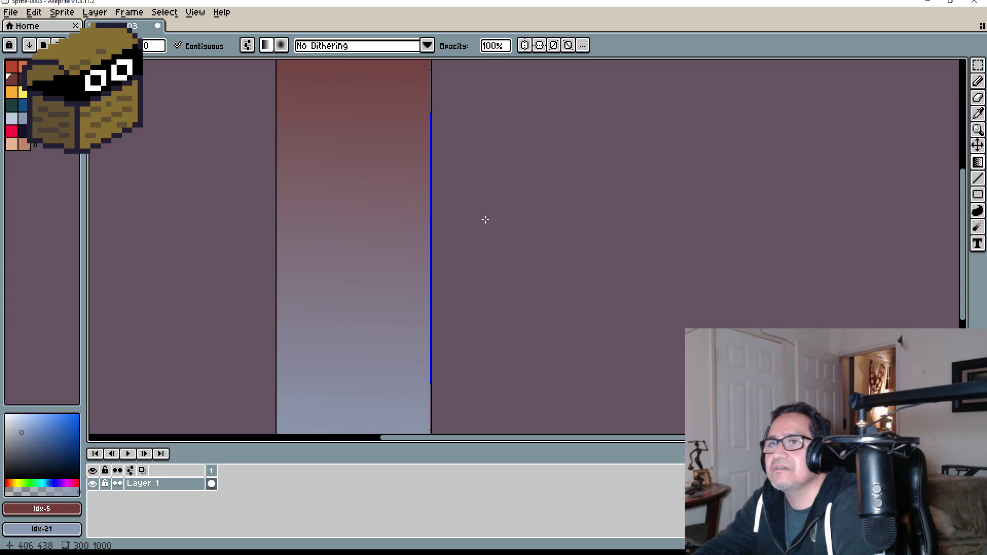
scroll(485, 219, down, 1)
key(ctrl+z)
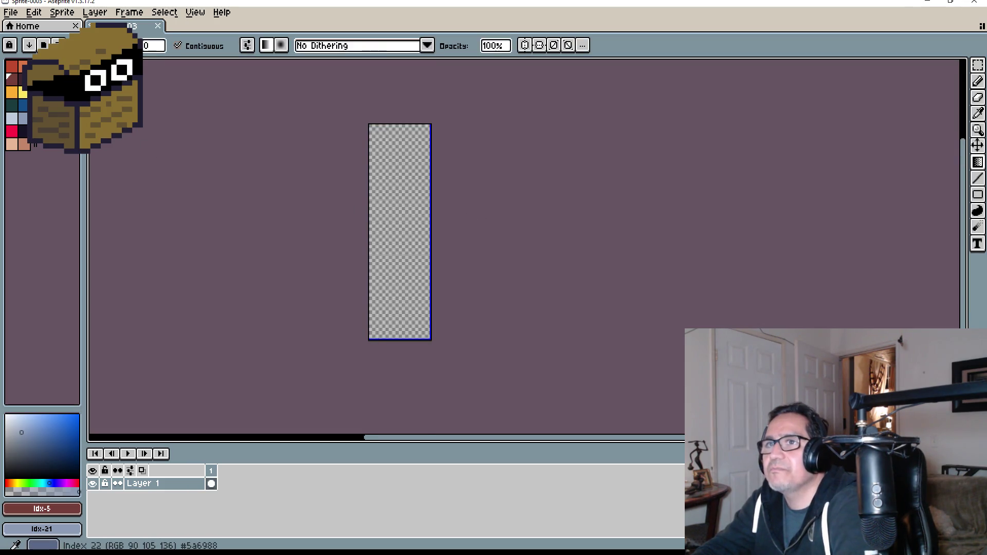
right_click(59, 106)
drag(397, 137, 399, 304)
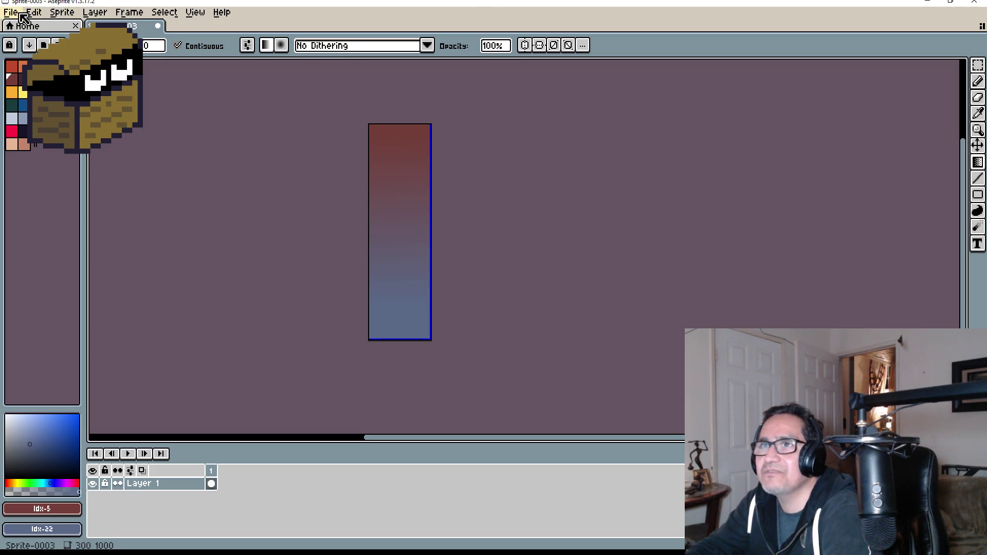
Save the gradient sprite as MatMoleBody.png and minimize Aseprite
click(17, 14)
click(19, 79)
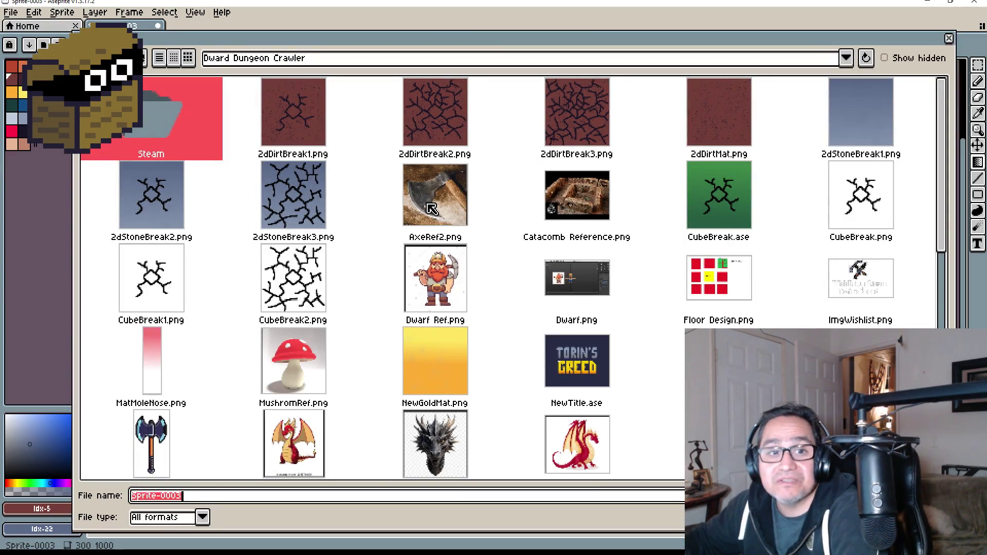
text(D)
key(BackSpace)
text(M)
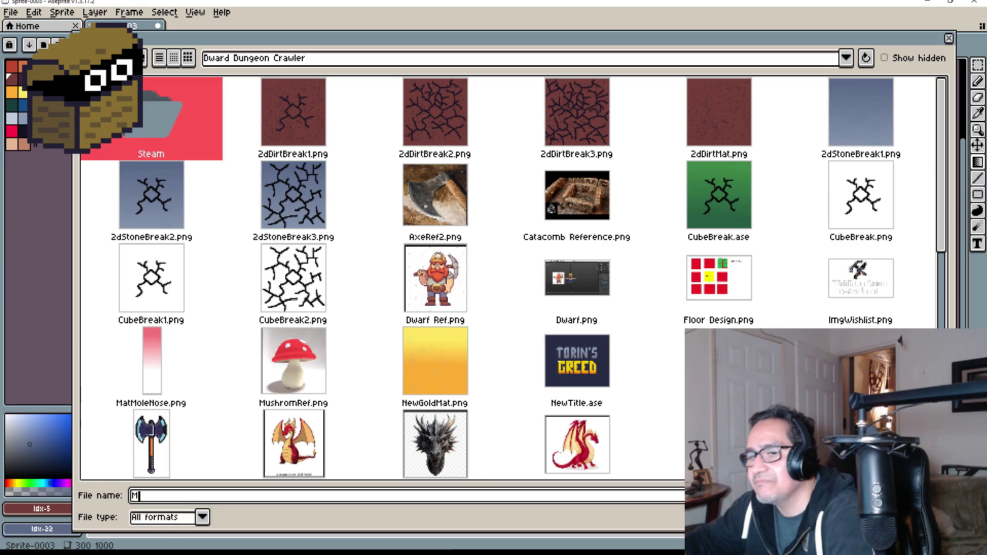
text(atMol)
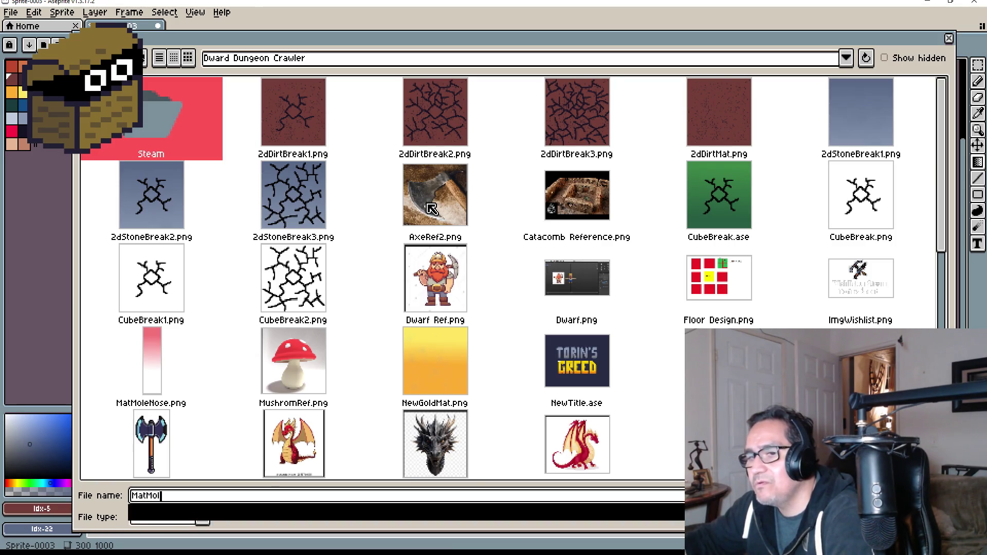
text(eBody.png)
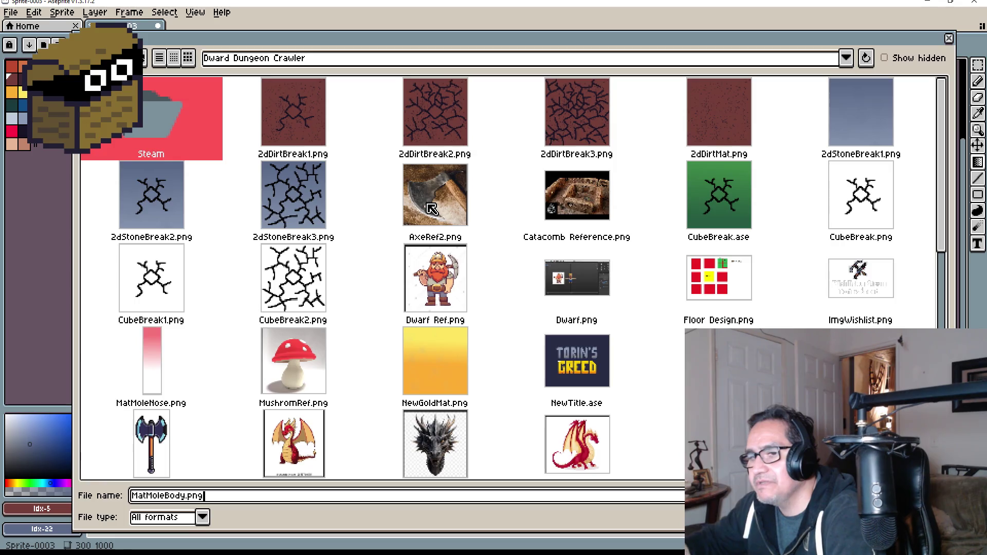
key(Return)
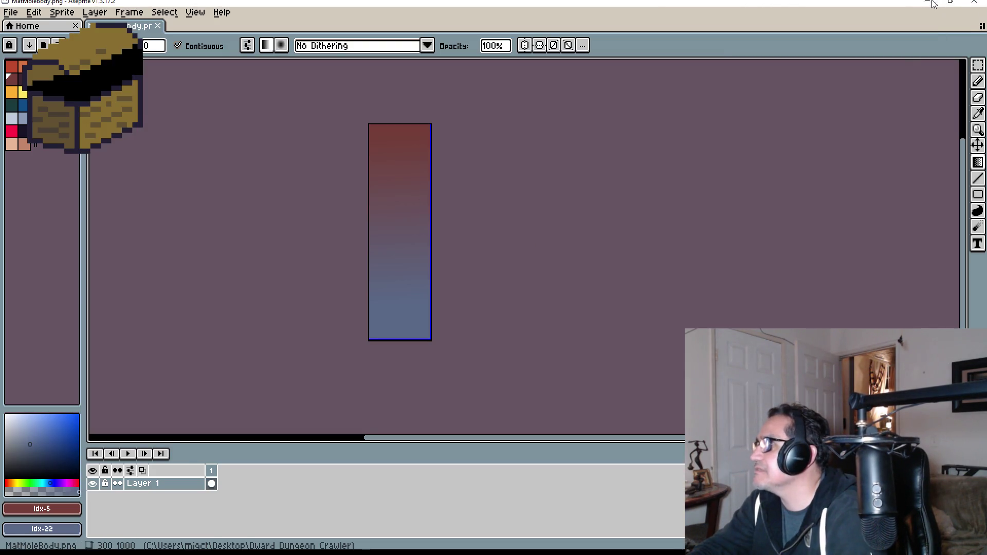
click(927, 3)
Bring the StarMoleMonster Blender window forward in the Shading workspace
mouse_move(319, 551)
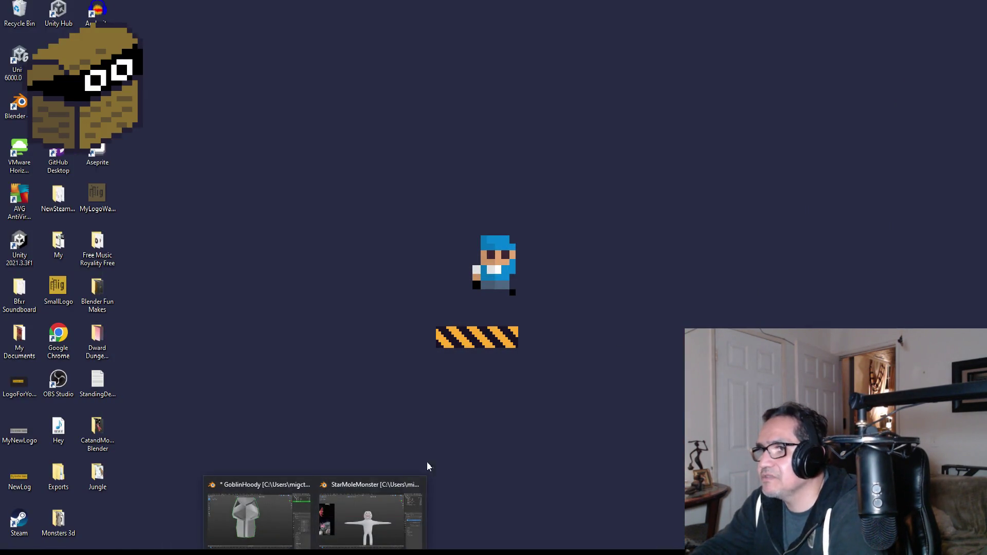
click(365, 511)
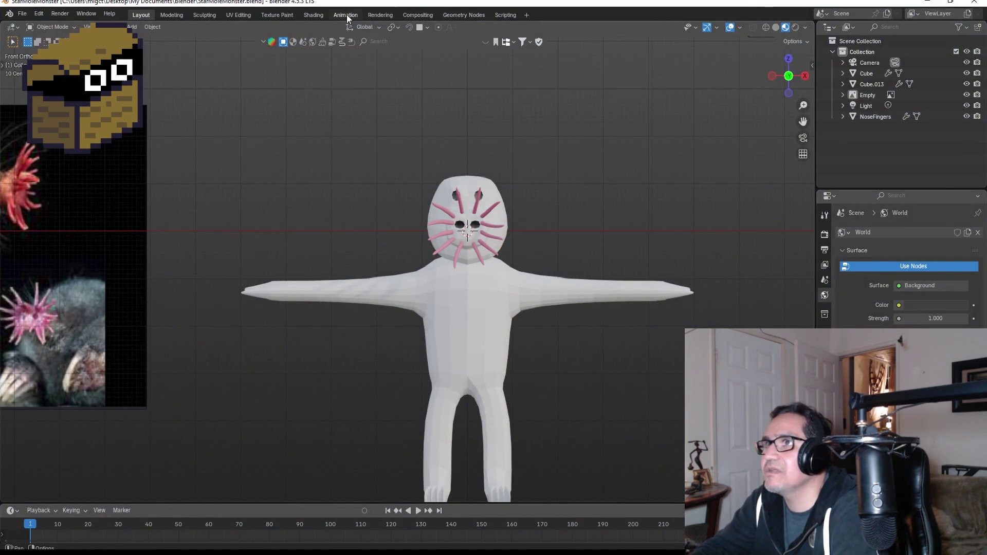
click(313, 15)
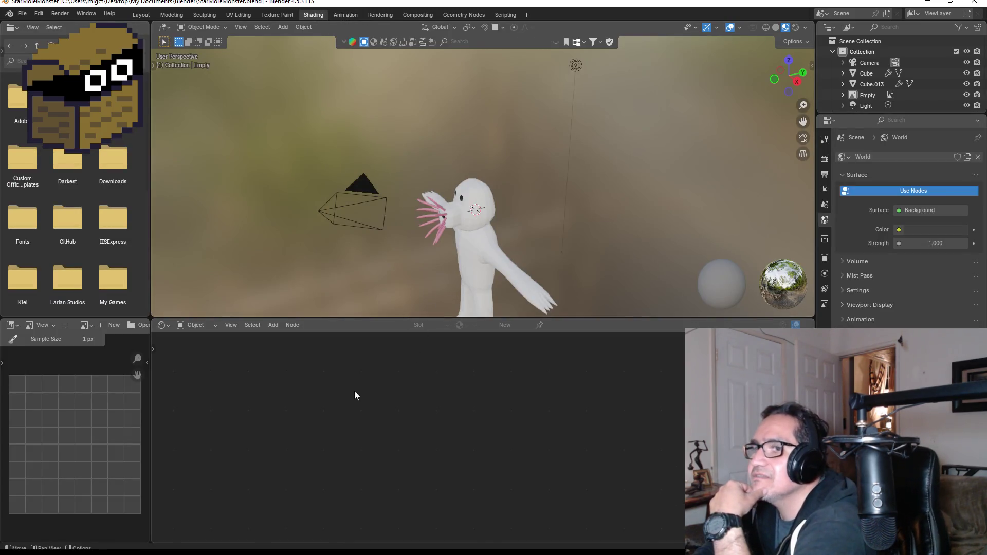
Browse the shader editor's node Add menu without adding anything
right_click(272, 406)
mouse_move(272, 406)
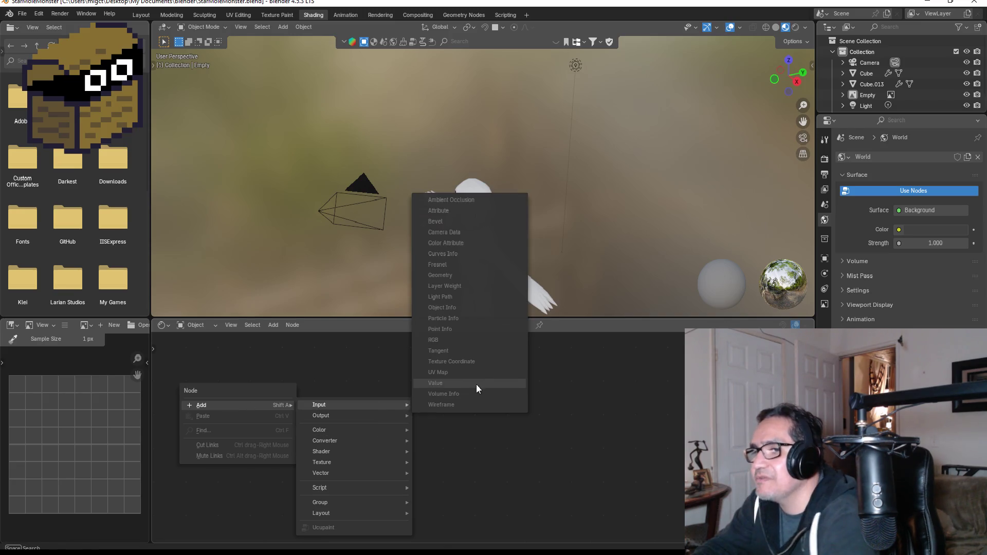
click(411, 453)
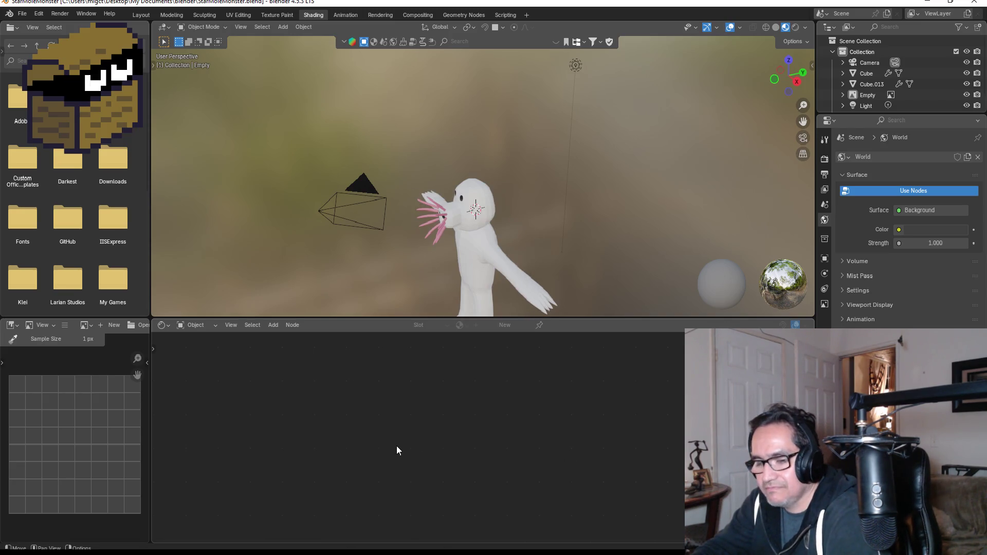
right_click(311, 402)
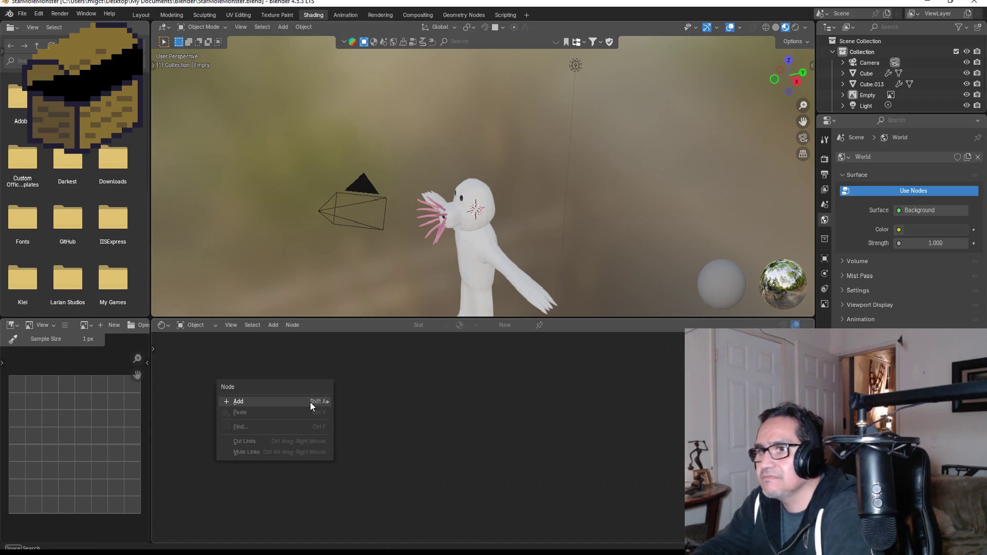
mouse_move(310, 402)
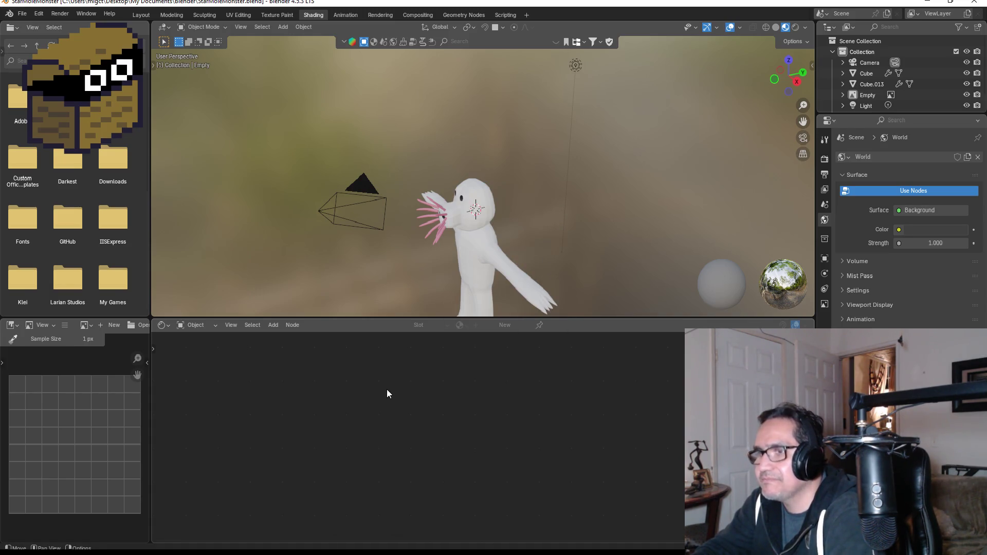
key(shift+a)
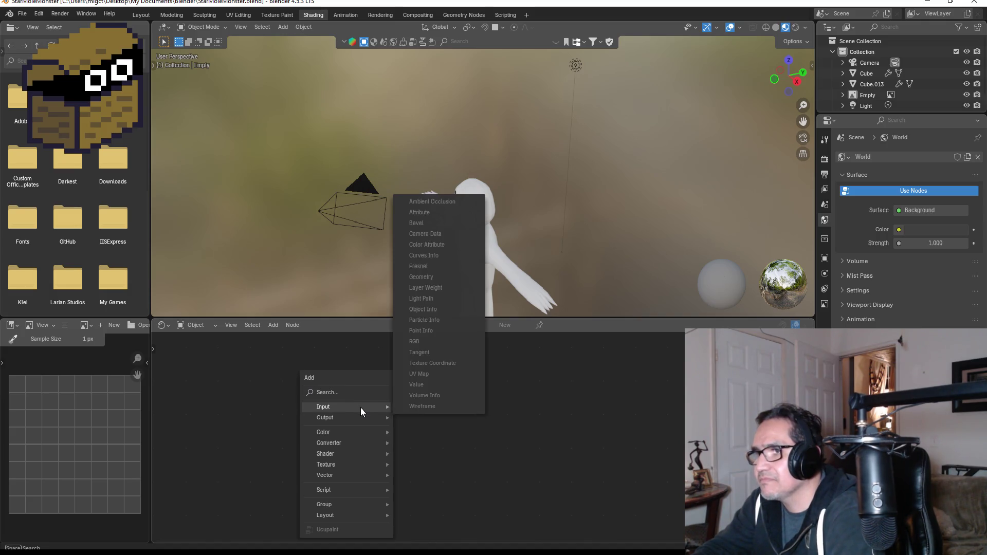
mouse_move(359, 417)
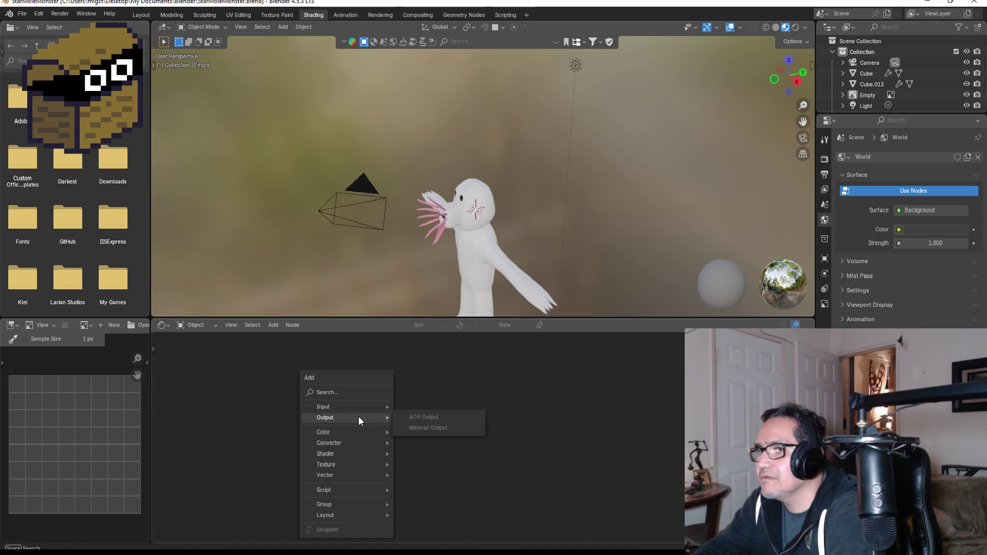
Browse the Add menu once more, then select the mole body mesh Cube.013
right_click(283, 412)
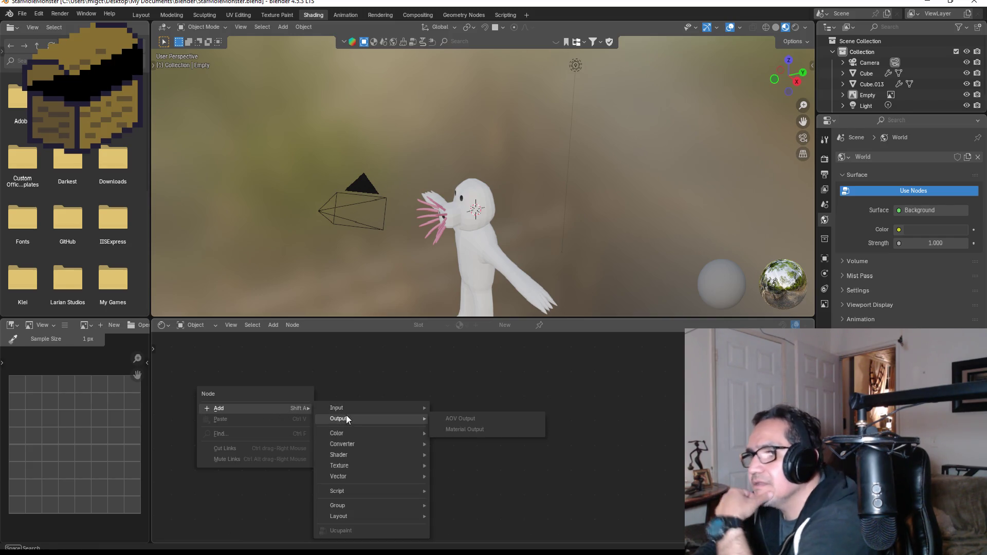
mouse_move(354, 405)
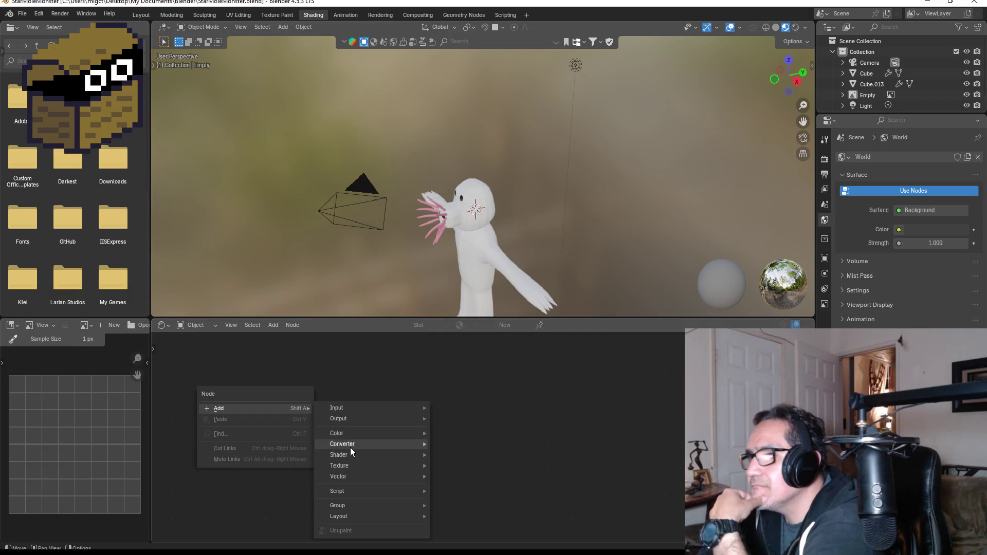
mouse_move(351, 454)
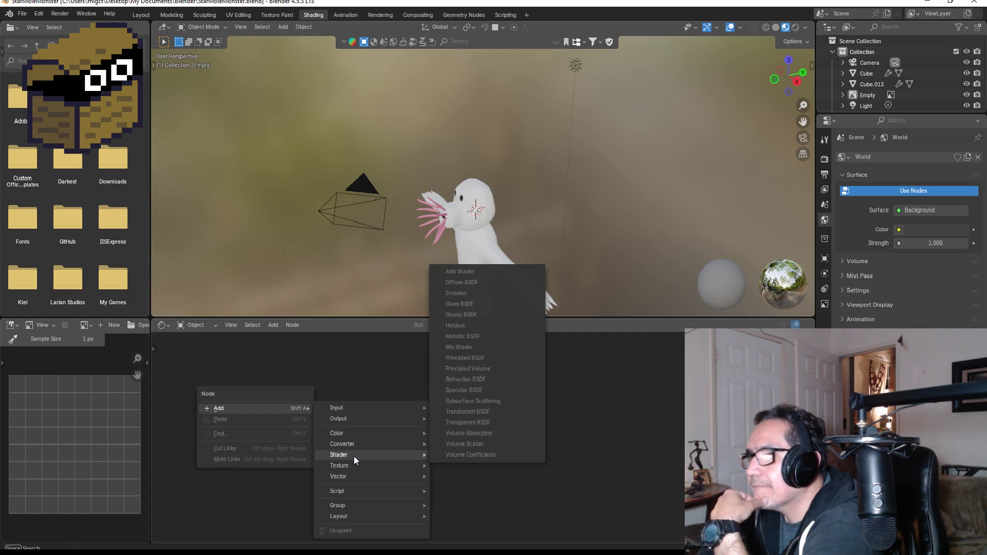
key(Escape)
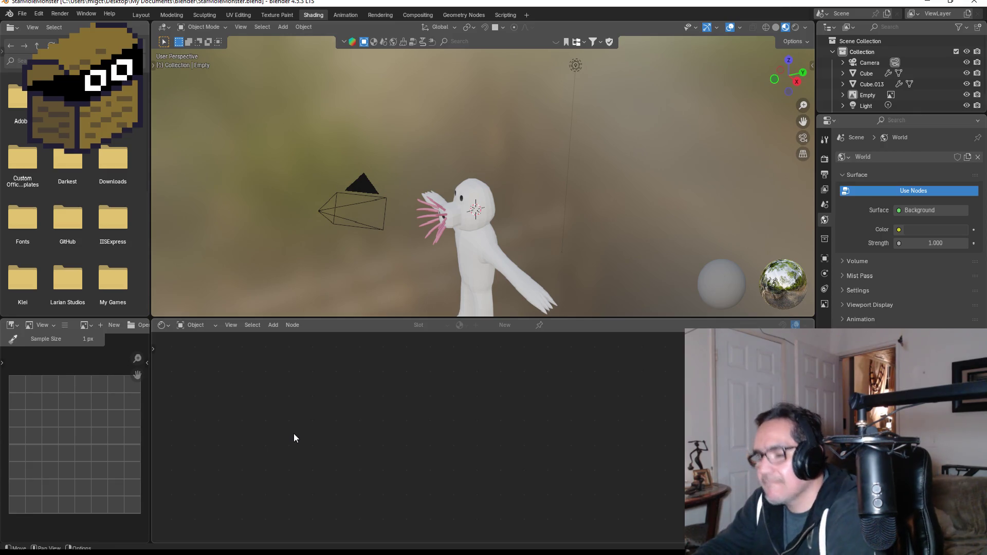
key(shift+a)
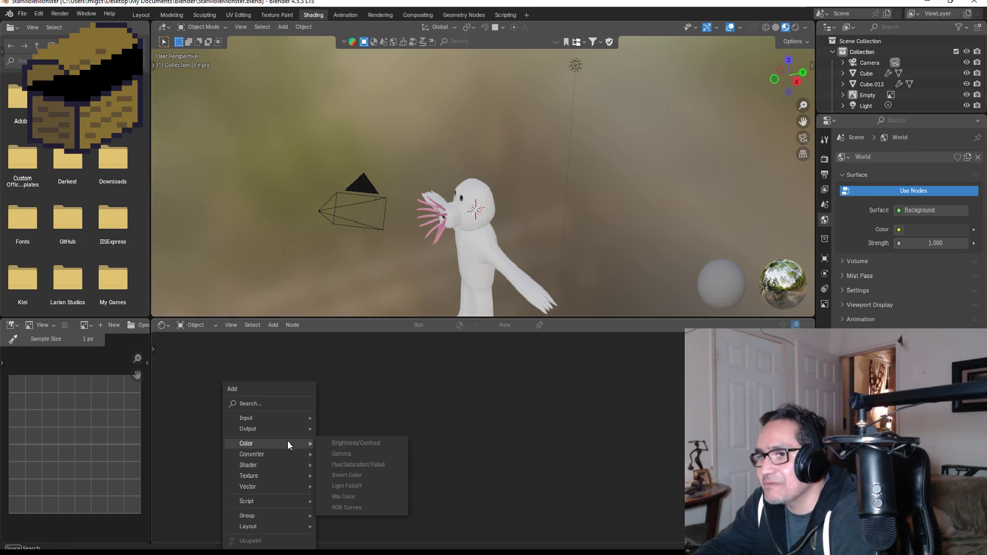
mouse_move(283, 500)
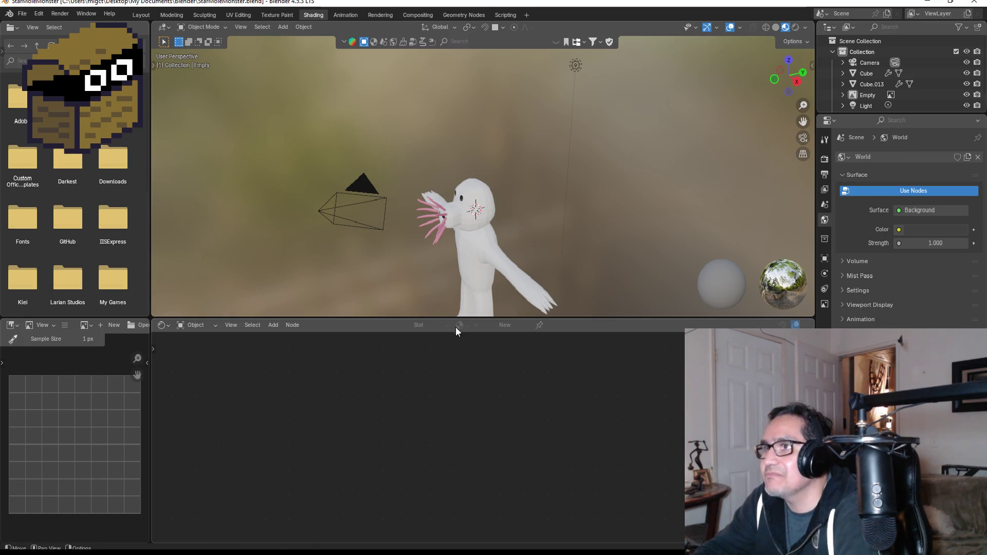
click(476, 250)
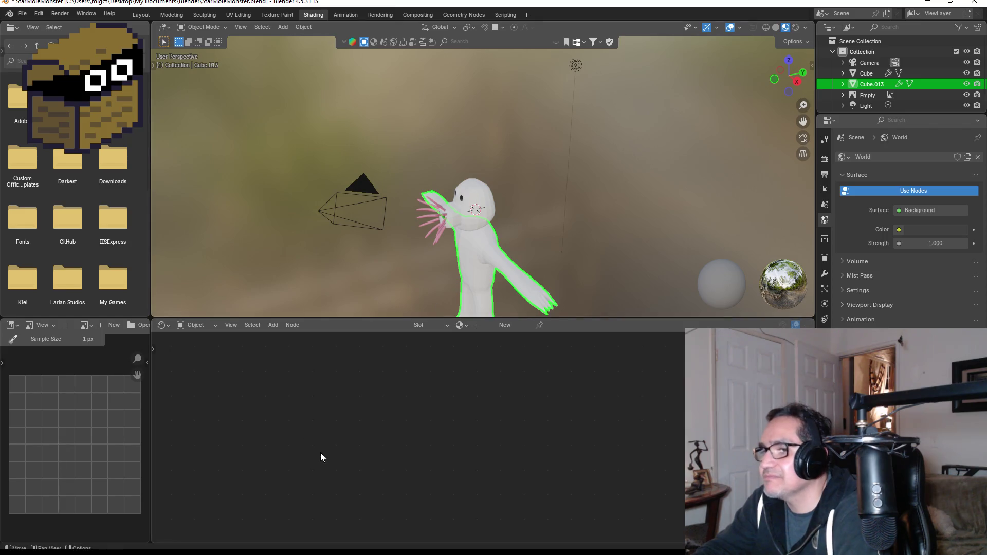
Drag MatMoleNose.png from the Dward Dungeon Crawler folder into the shader editor
mouse_move(31, 552)
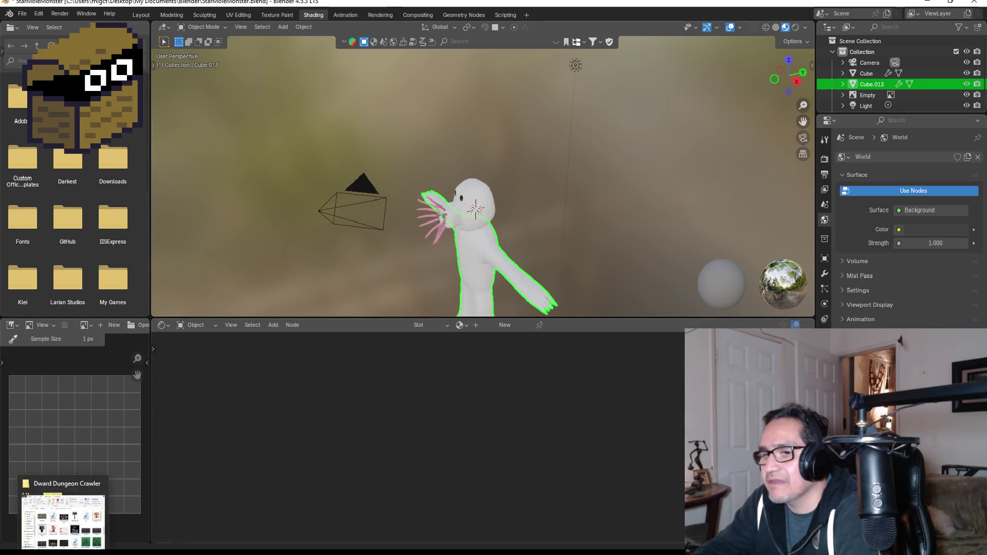
click(64, 517)
scroll(534, 257, up, 5)
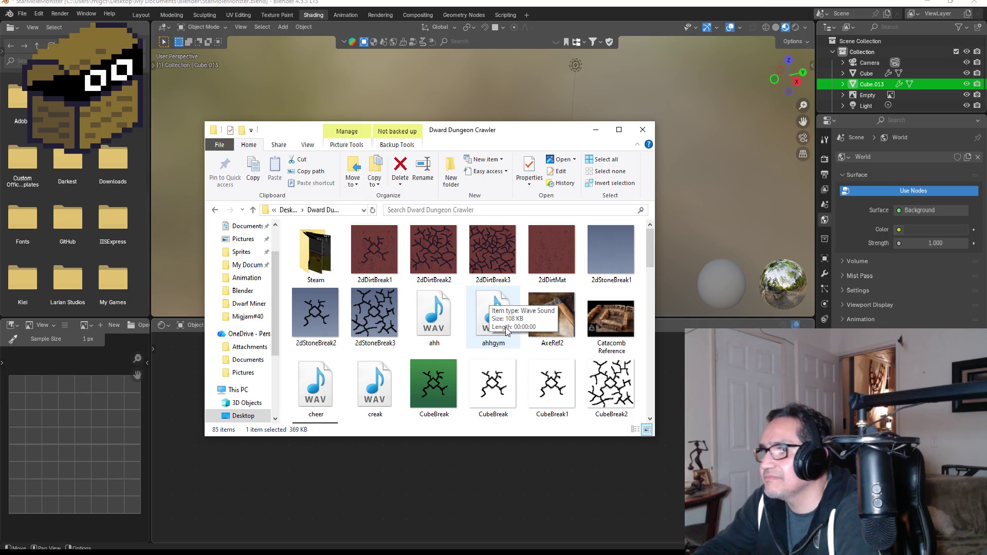
scroll(530, 328, down, 5)
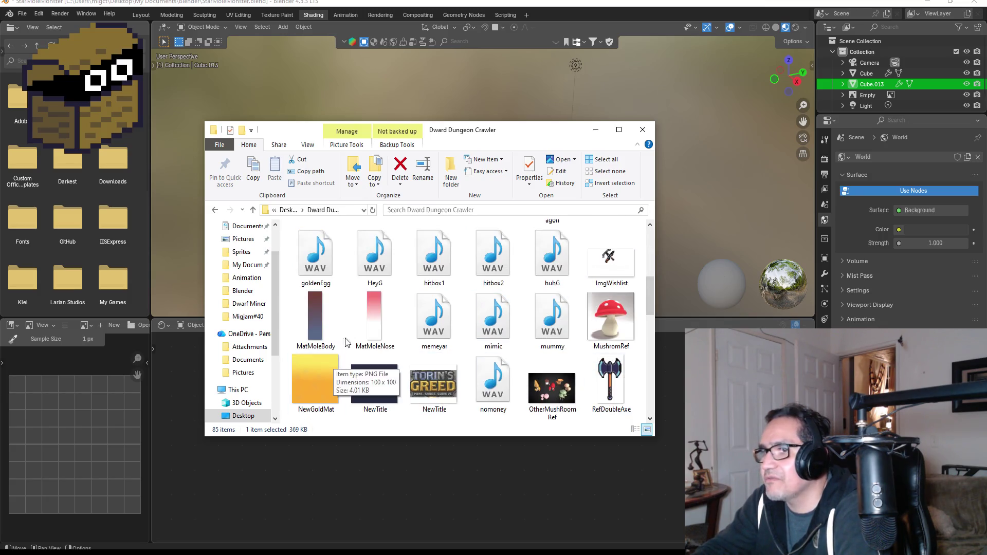
click(371, 316)
mouse_move(371, 316)
mouse_down()
mouse_move(344, 457)
mouse_move(326, 473)
mouse_up()
click(443, 473)
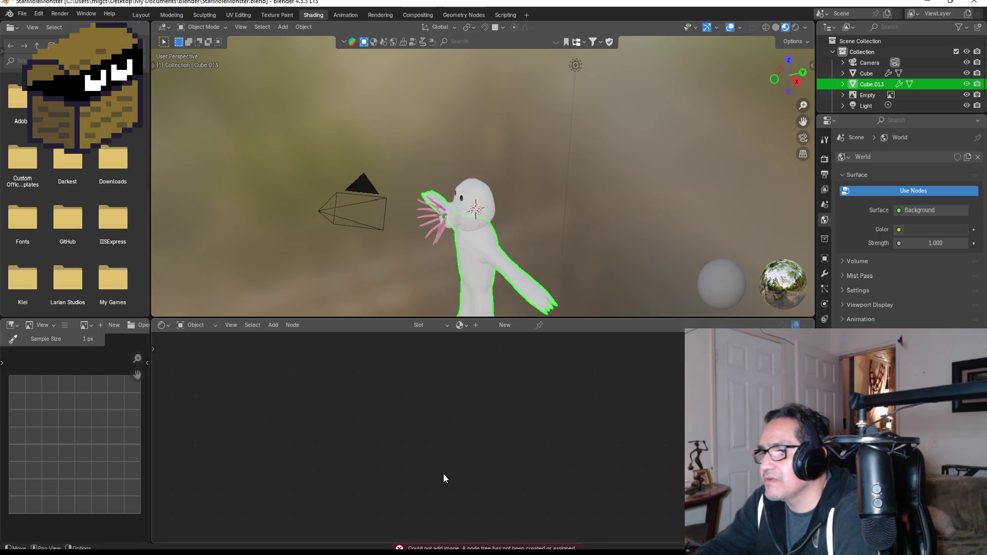
Browse the node editor's Add menu, then leave the Shading workspace
right_click(356, 417)
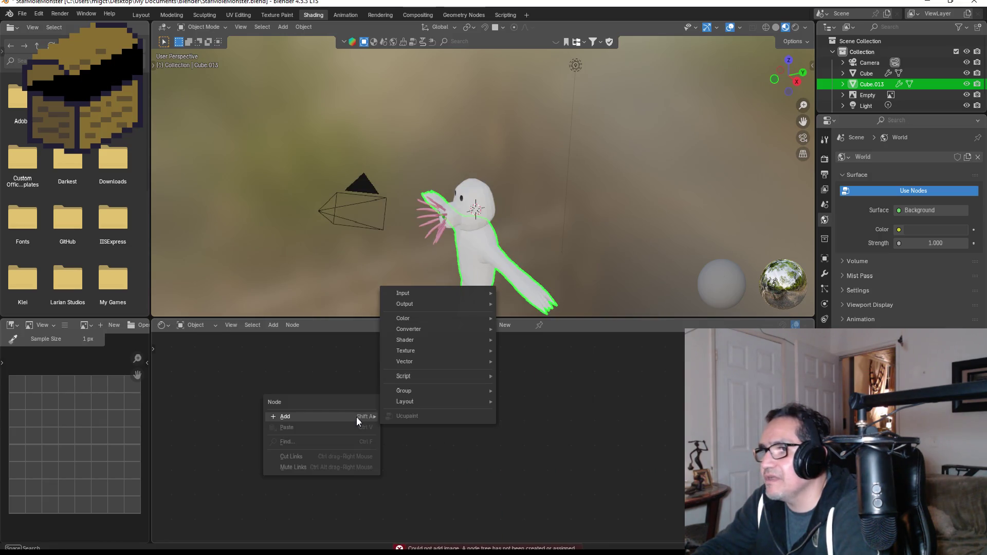
mouse_move(430, 323)
mouse_move(444, 294)
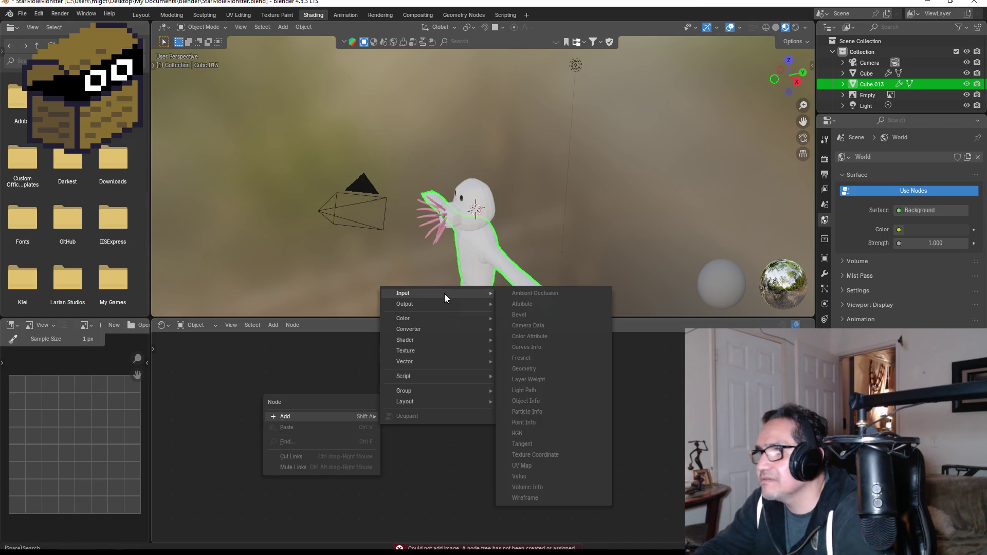
mouse_move(437, 340)
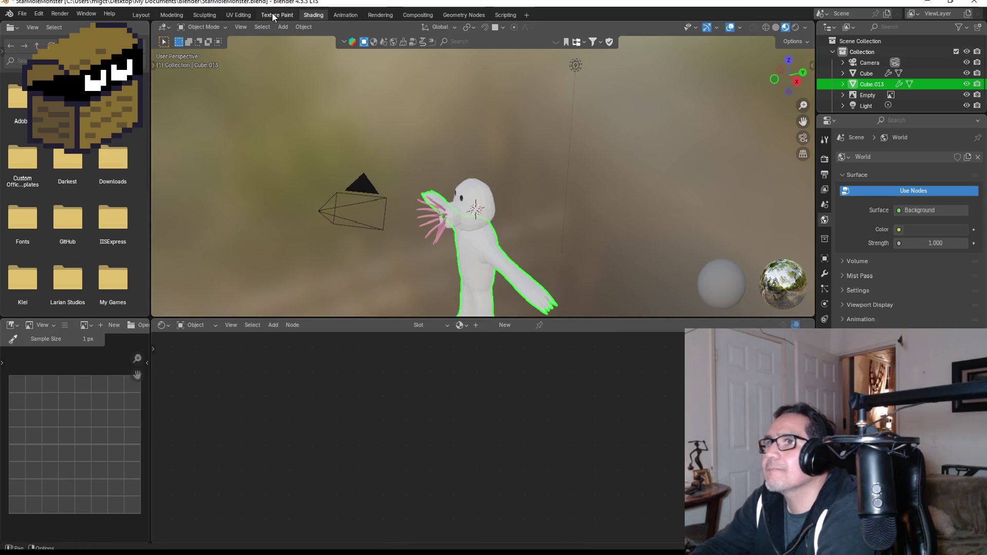
click(164, 16)
Assign the existing material named 'Material' to Cube.013 from Material Properties
click(149, 15)
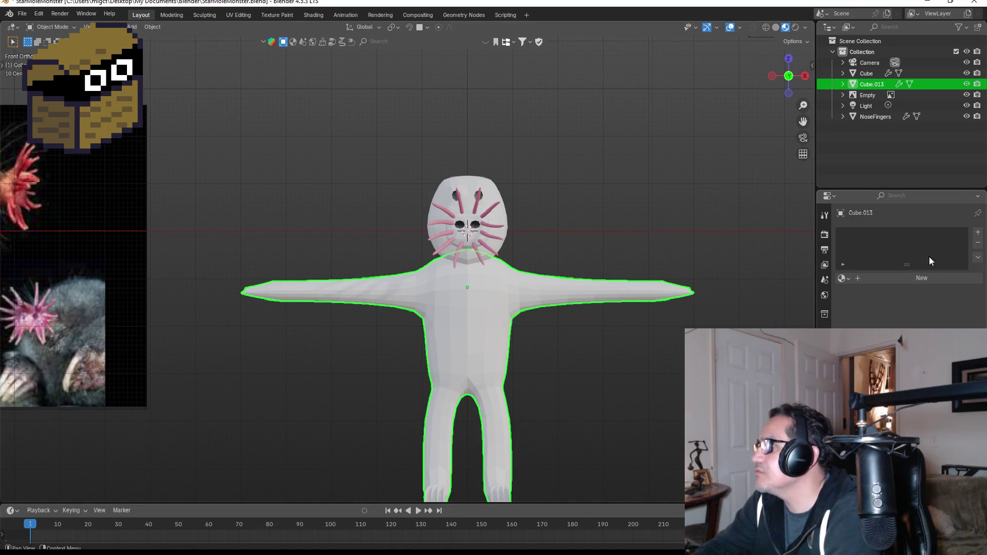
click(843, 278)
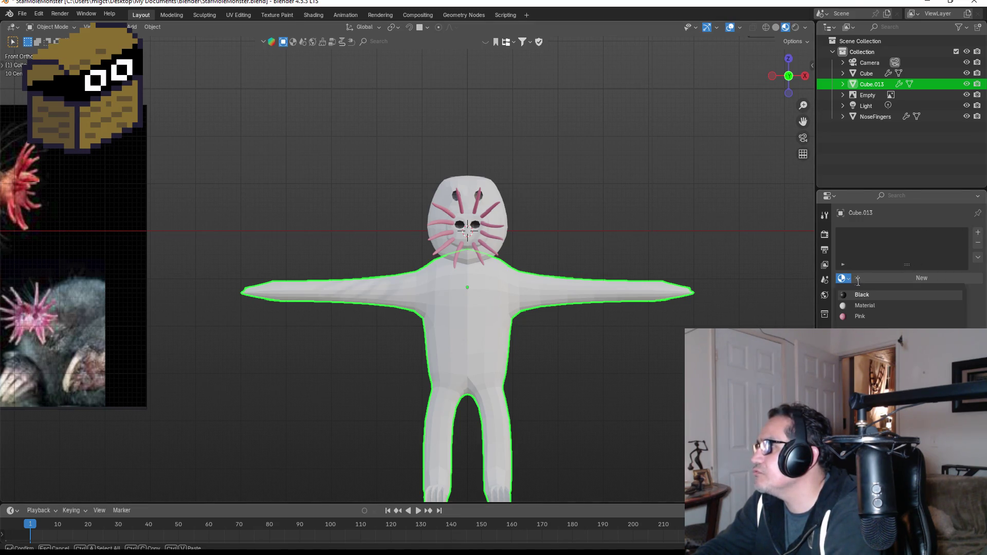
click(878, 306)
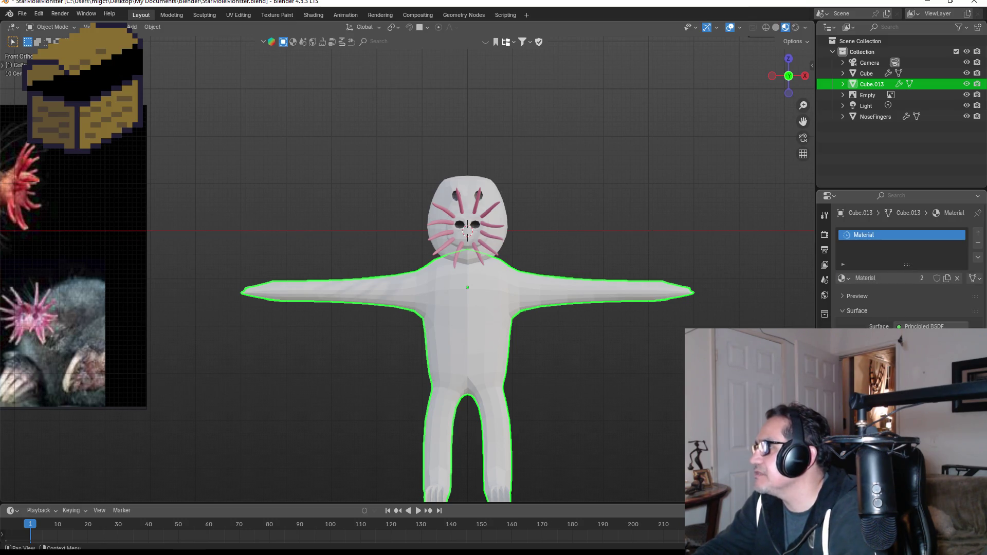
click(312, 16)
Arrange the Principled BSDF and Material Output nodes side by side and select the output
drag(411, 424, 417, 419)
scroll(442, 401, up, 4)
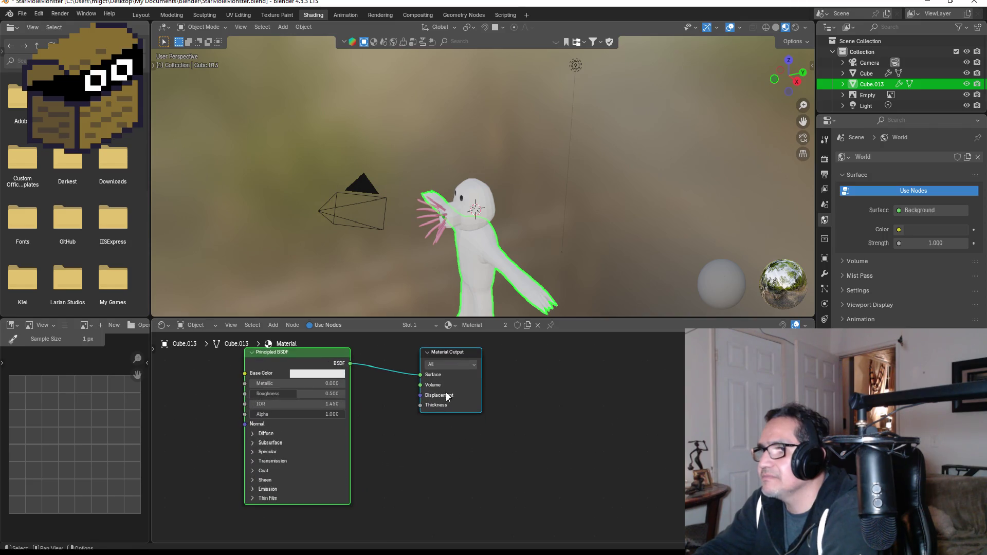
middle_drag(406, 406, 461, 399)
scroll(513, 366, down, 1)
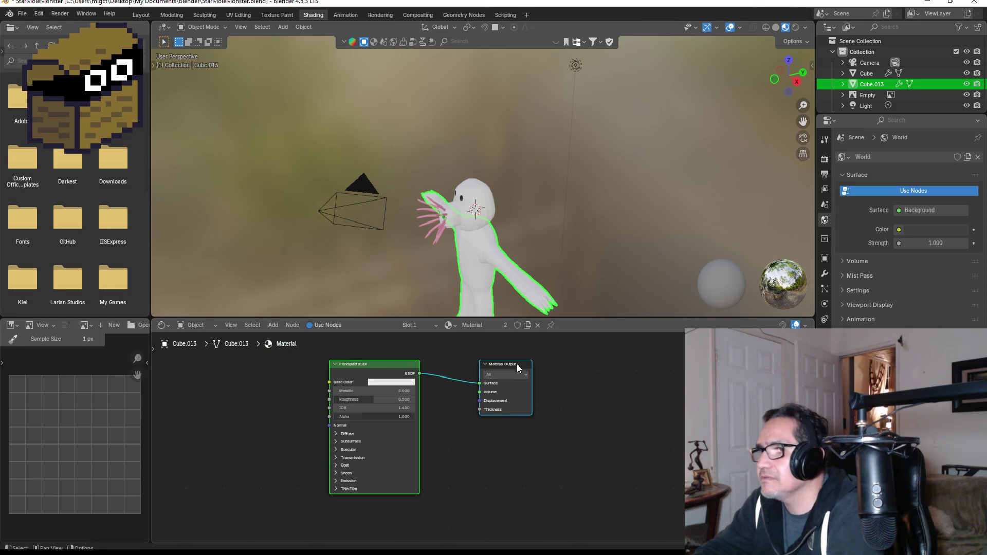
click(515, 367)
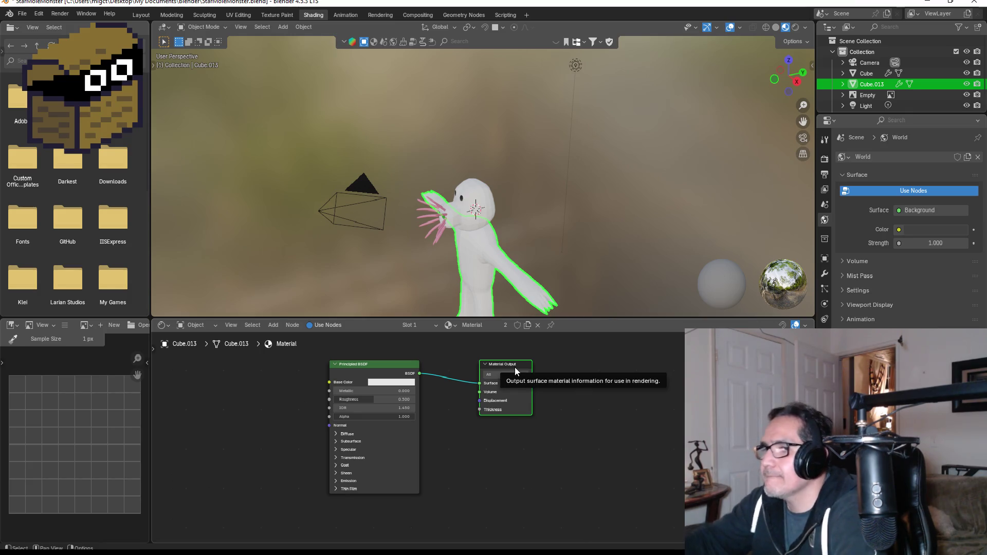
key(alt+Tab)
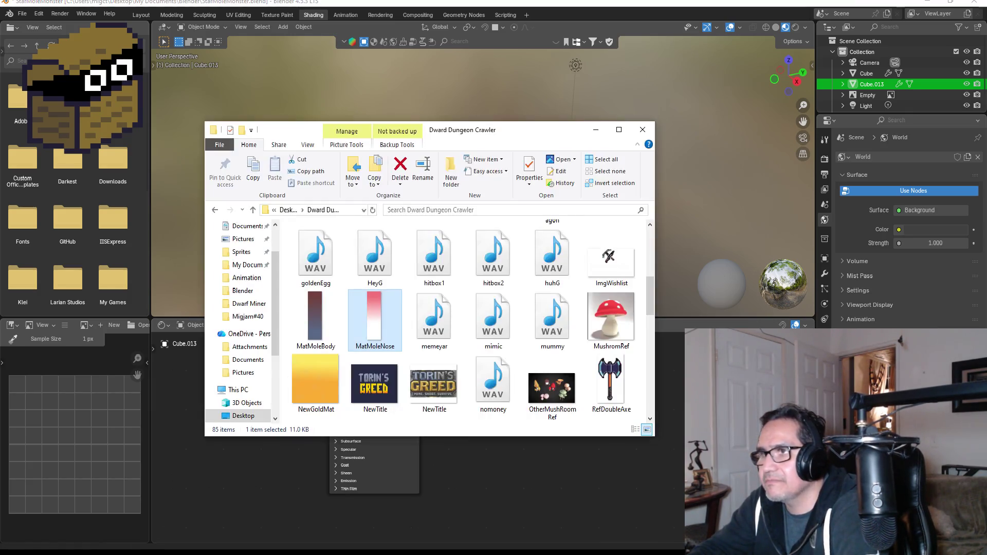
Add MatMoleBody.png as an image node and delete the Material Output node
mouse_move(320, 323)
mouse_down()
mouse_move(324, 344)
mouse_move(284, 471)
mouse_up()
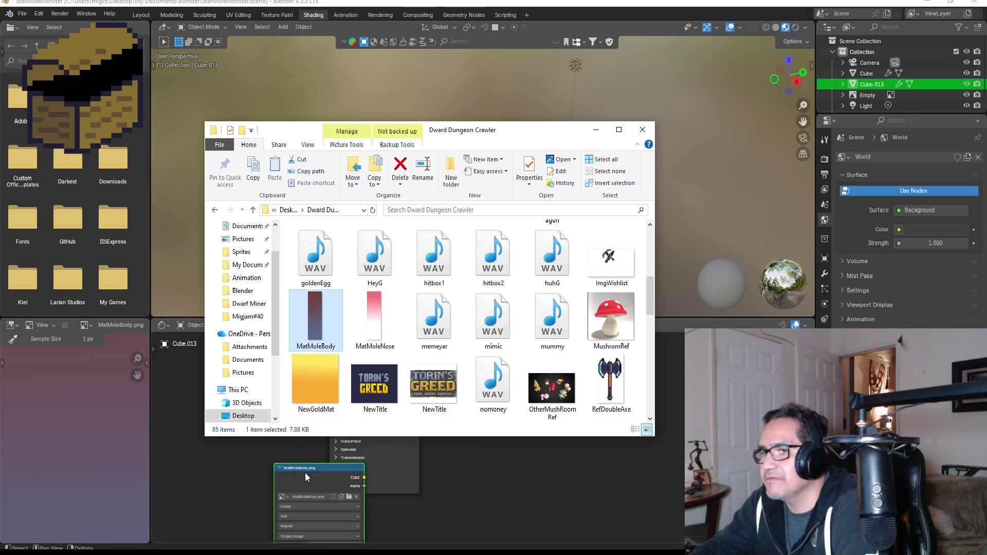
drag(565, 384, 465, 416)
scroll(493, 401, up, 2)
scroll(523, 353, down, 1)
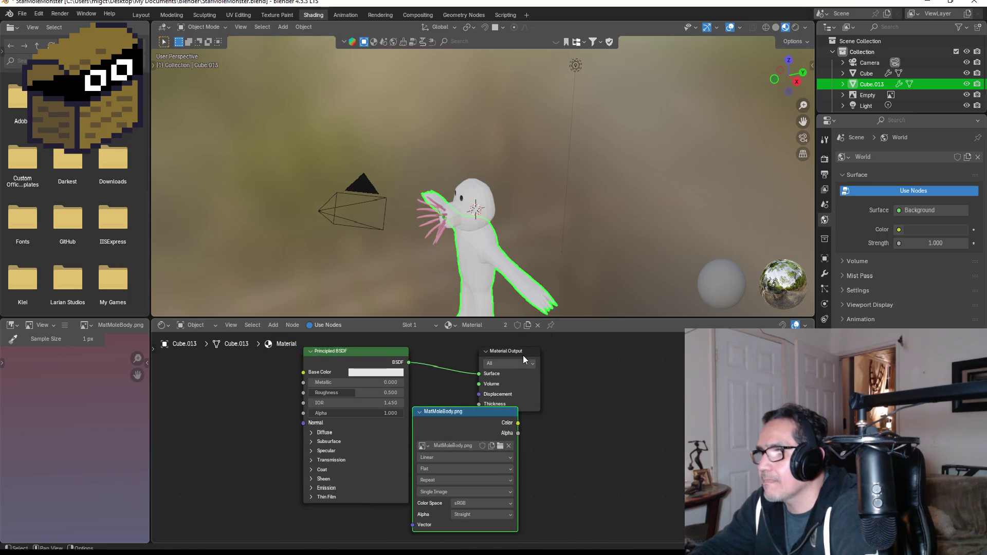
drag(520, 350, 580, 356)
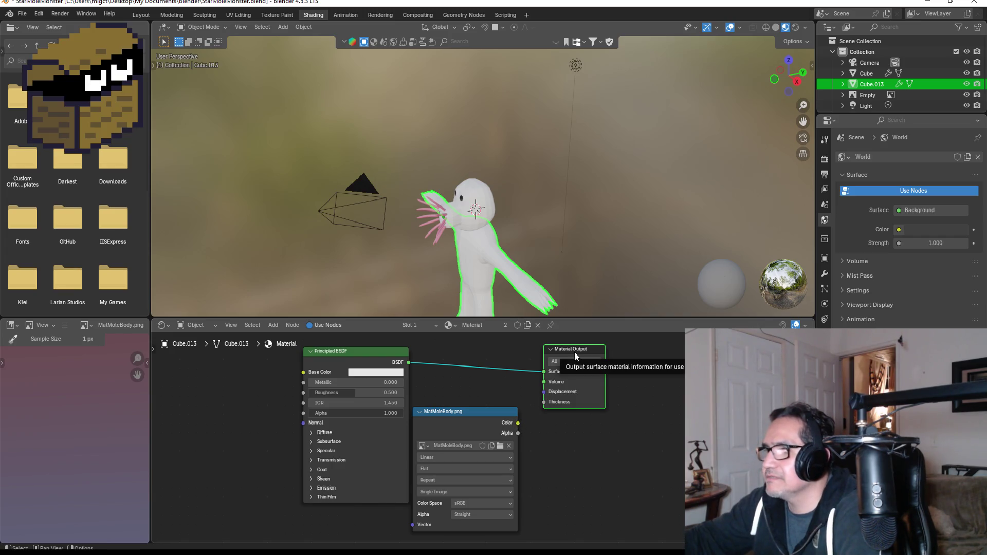
key(x)
Link the image's Color output to the Principled BSDF Base Color
mouse_move(496, 412)
mouse_down()
mouse_move(302, 394)
mouse_move(246, 370)
mouse_up()
drag(323, 350, 400, 355)
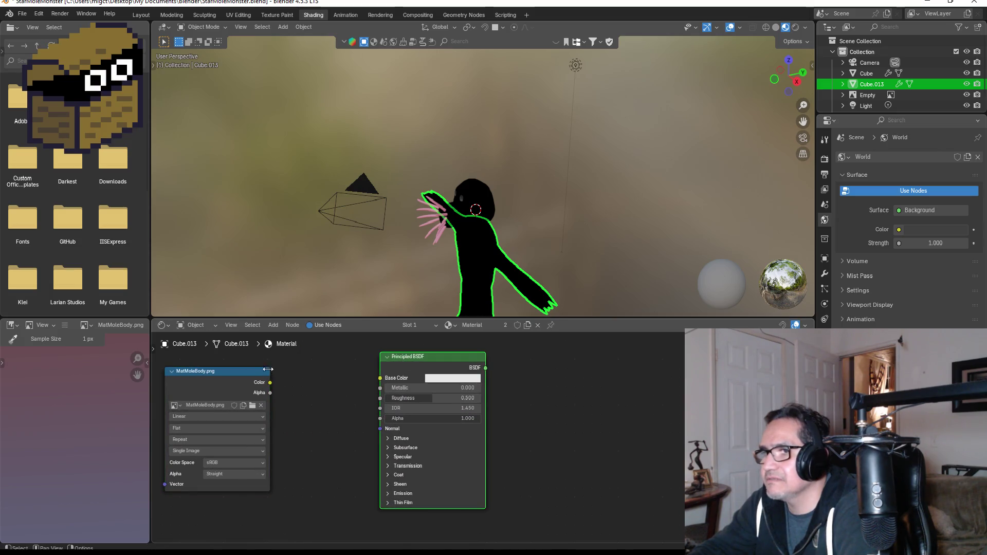
drag(270, 383, 381, 378)
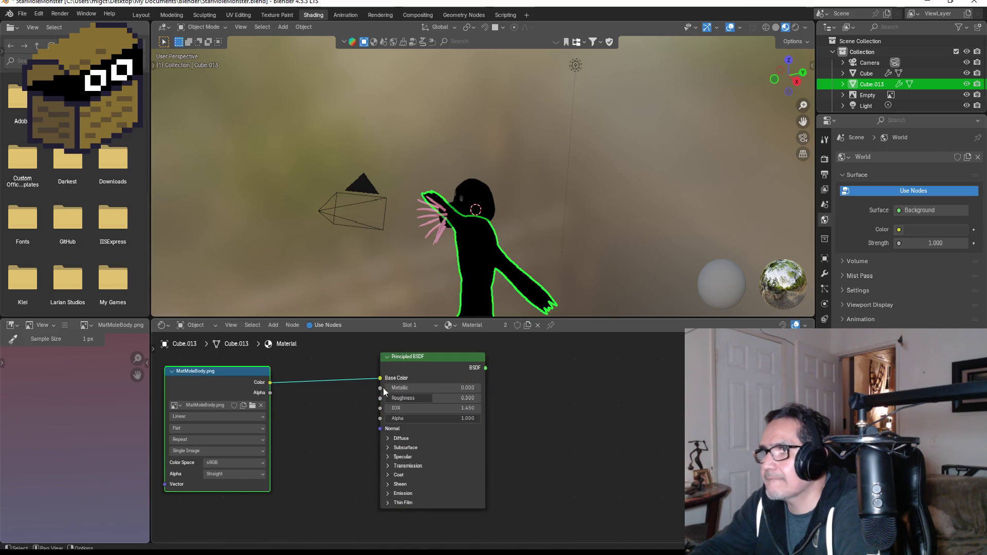
drag(241, 370, 292, 375)
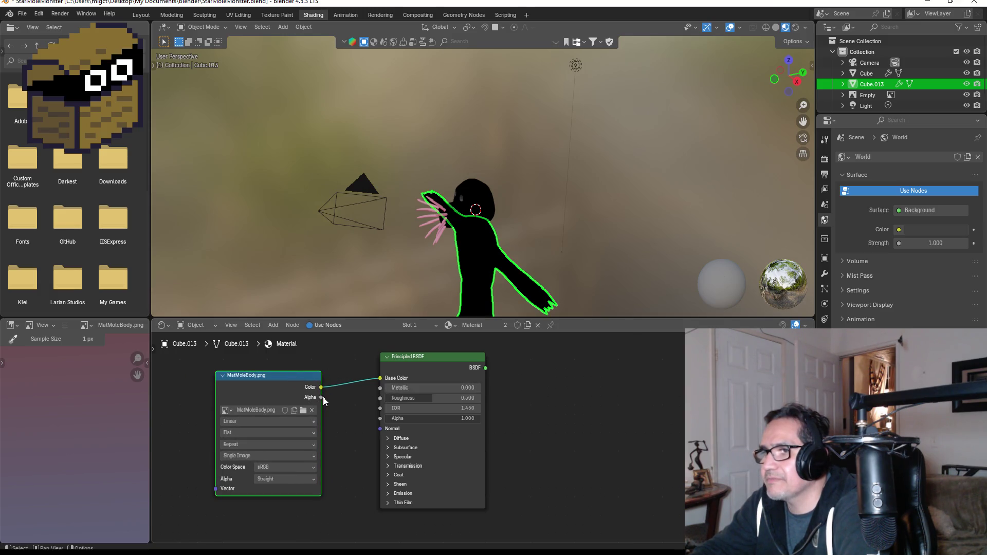
Reposition the image node beside the shader and select it
key(g)
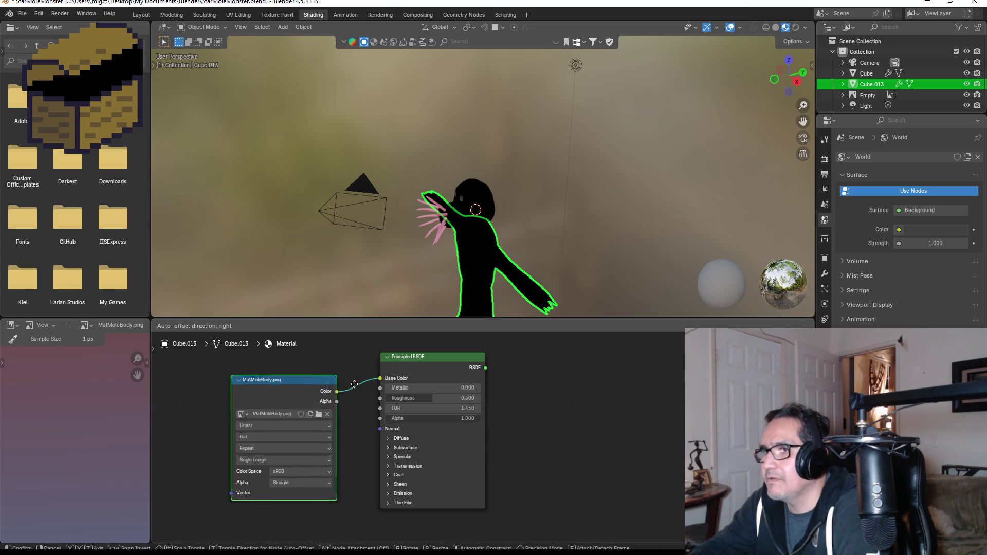
click(651, 379)
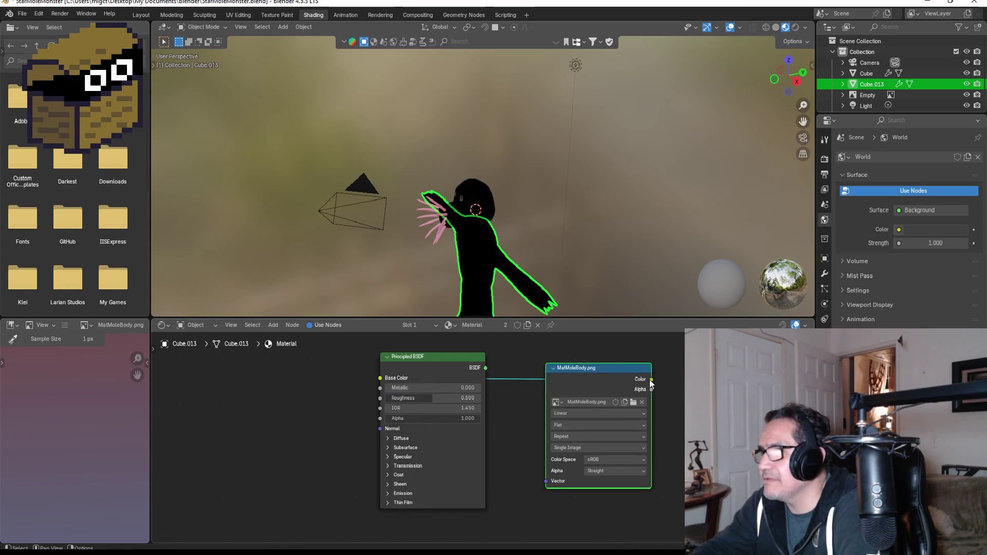
drag(650, 379, 482, 369)
key(Escape)
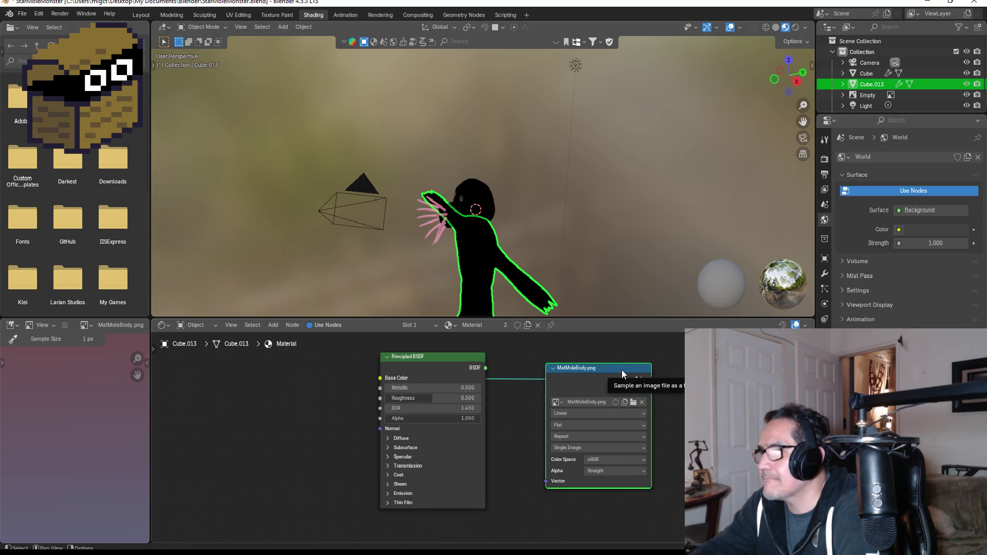
drag(621, 369, 289, 375)
click(350, 382)
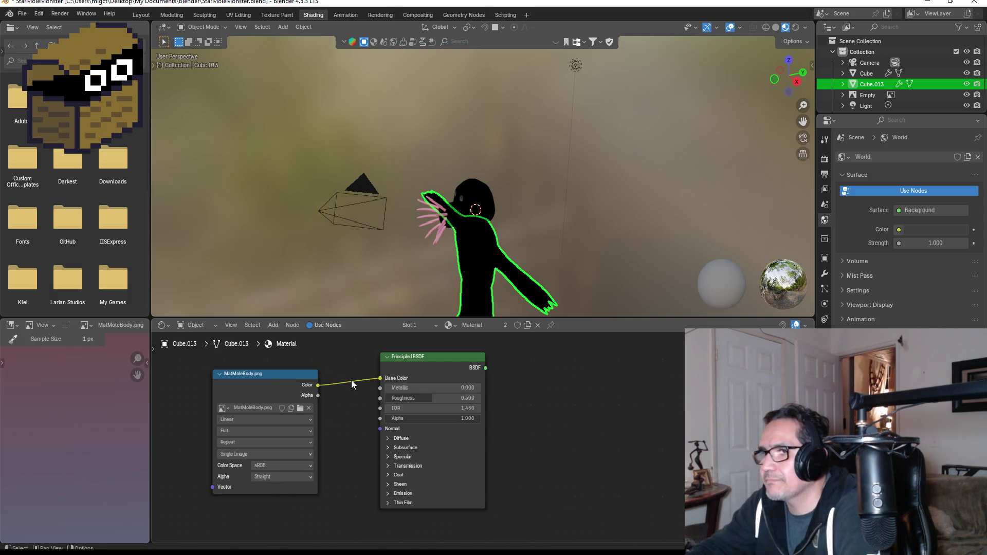
right_click(351, 381)
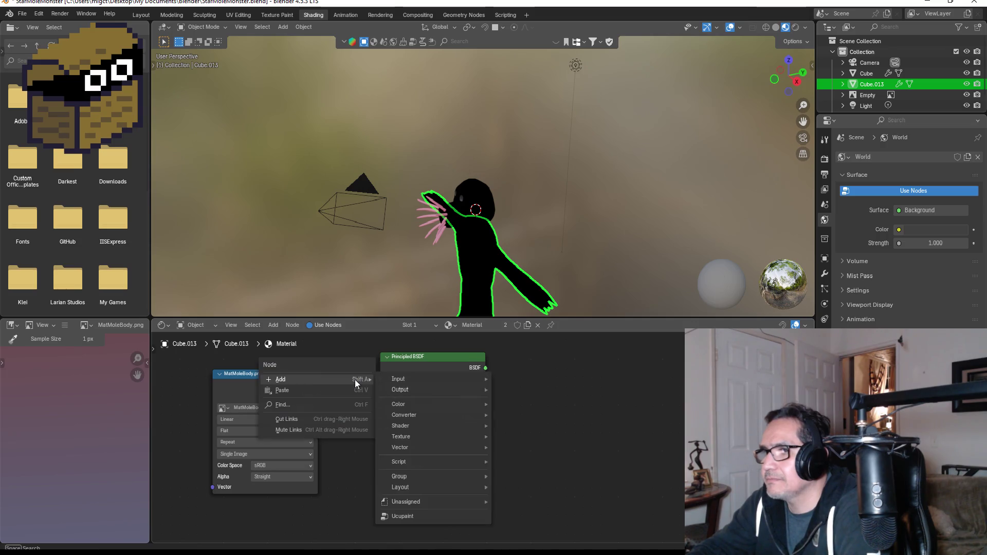
click(282, 378)
Delete the old image node and drop MatMoleBody.png into the material again
key(x)
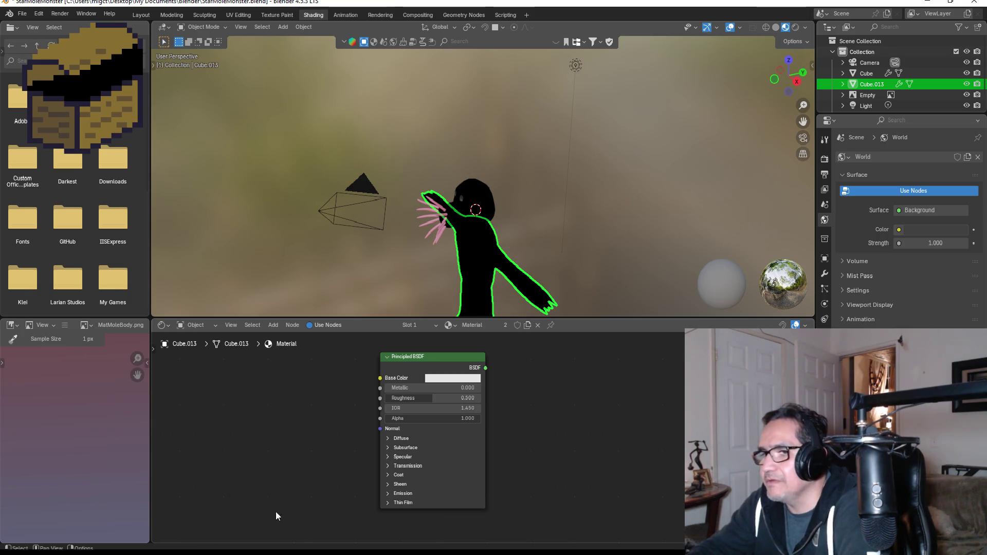
key(alt+Tab)
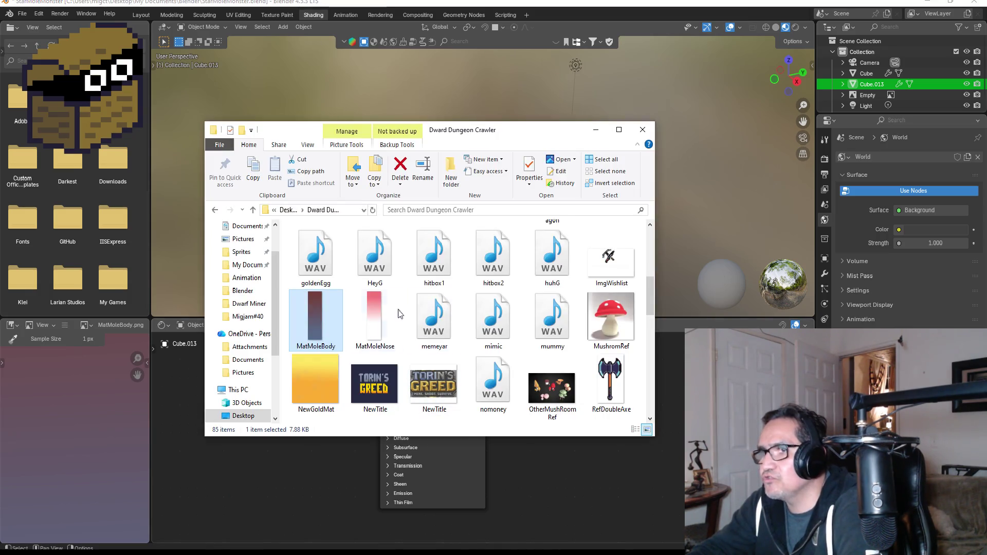
mouse_move(313, 315)
mouse_down()
mouse_move(591, 499)
mouse_move(622, 376)
mouse_move(601, 376)
mouse_up()
click(596, 129)
Place the new image node left of the Principled BSDF and return to Layout
mouse_move(486, 368)
mouse_down()
mouse_move(643, 386)
mouse_move(527, 378)
mouse_up()
key(Escape)
mouse_move(604, 371)
mouse_down()
mouse_move(302, 361)
mouse_move(381, 378)
mouse_up()
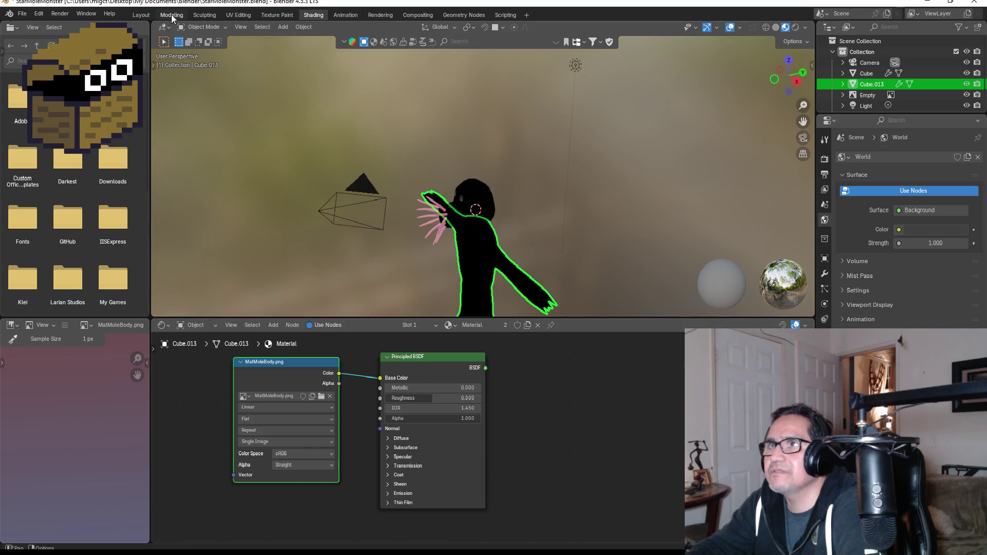
click(148, 17)
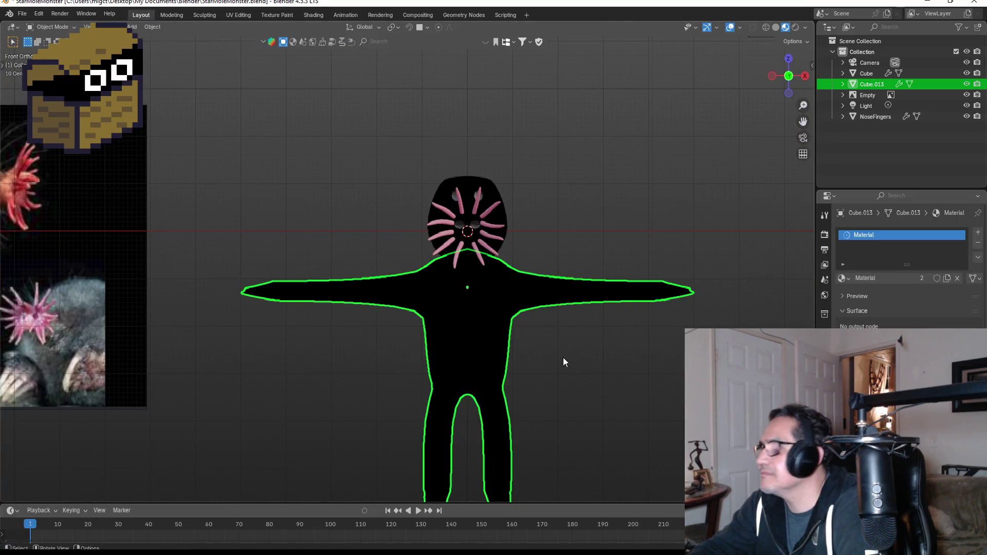
Scroll the Material Properties, then bring the Dward Dungeon Crawler folder forward, scrolled to the top
scroll(904, 268, down, 5)
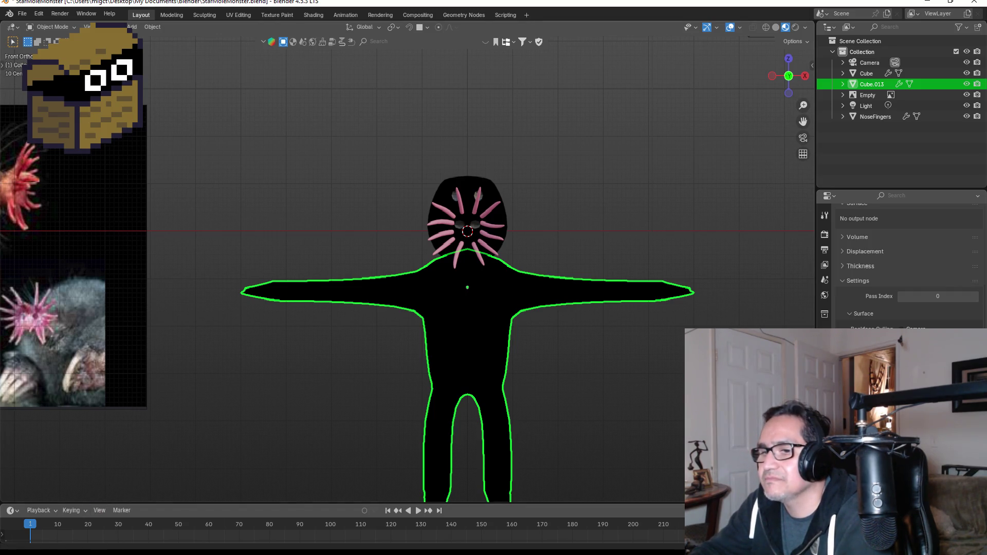
key(alt+Tab)
scroll(418, 230, up, 5)
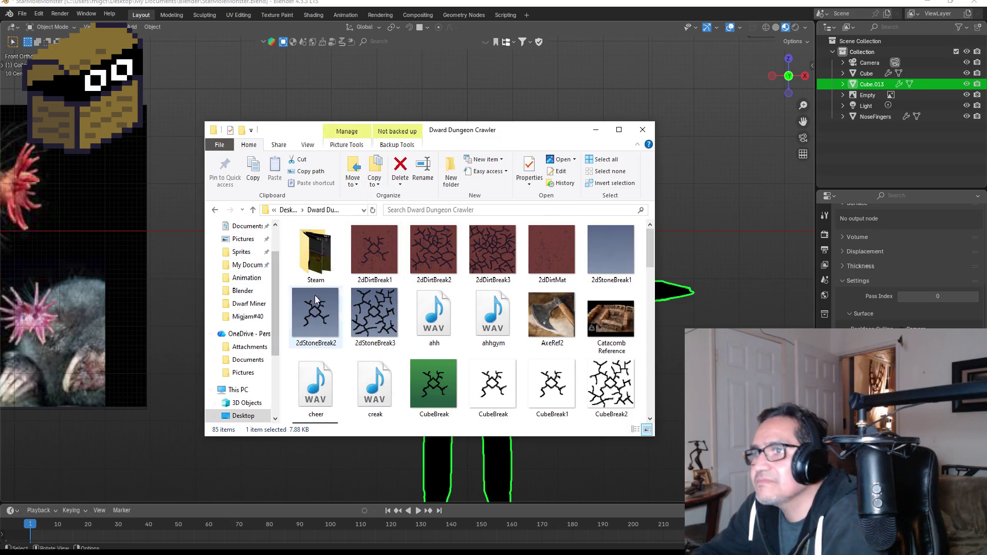
Navigate from the Desktop through My Documents and Unity Items and Scripts into the Sprites folder
click(215, 209)
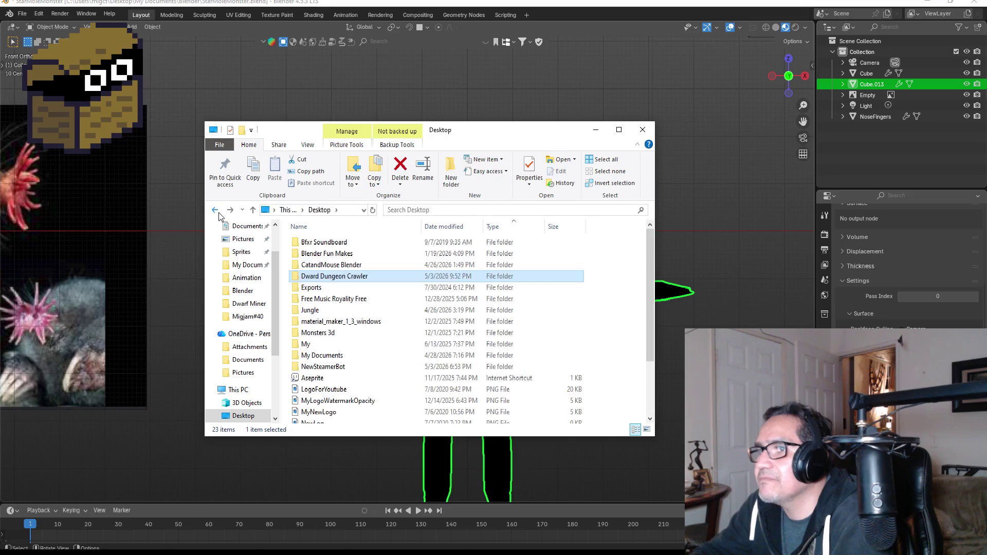
click(215, 210)
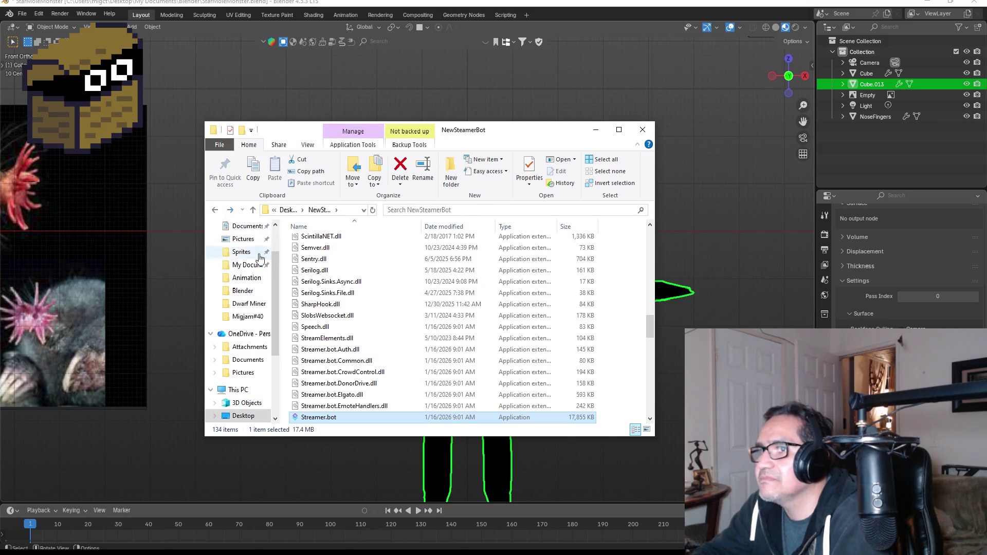
click(230, 211)
scroll(247, 309, up, 2)
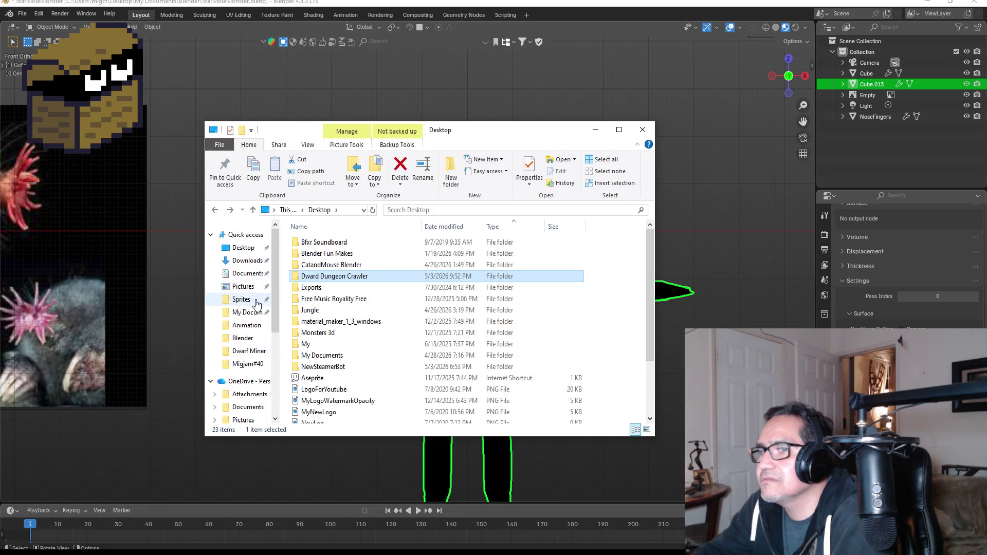
click(252, 313)
scroll(349, 345, down, 6)
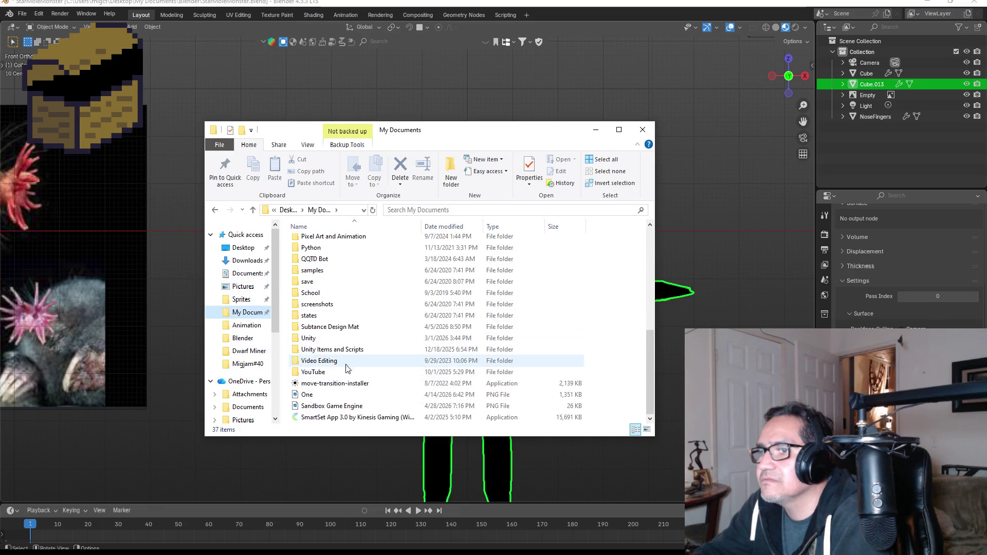
double_click(337, 350)
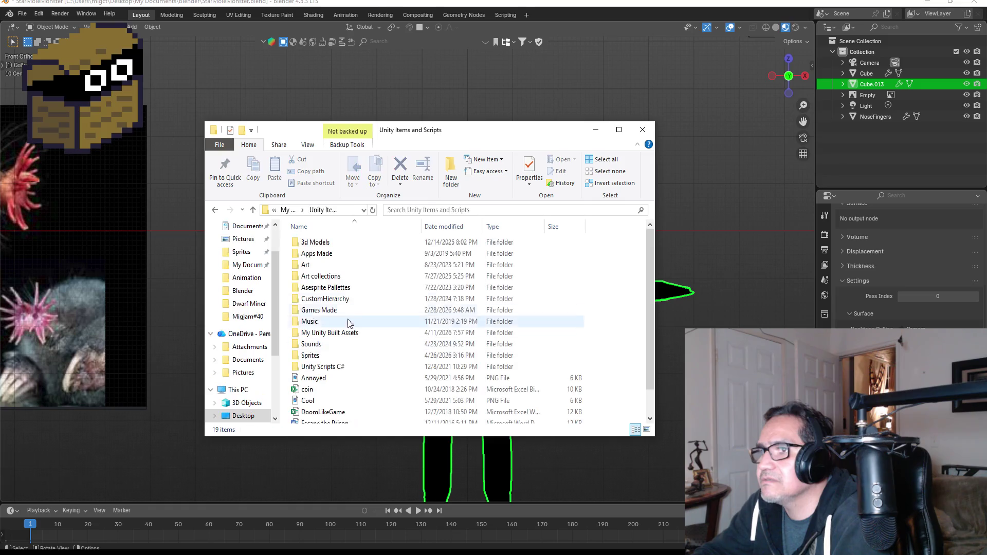
double_click(329, 355)
Open the Migjam#40 sprite folder, select CoverEdit, and minimize File Explorer
scroll(510, 348, down, 10)
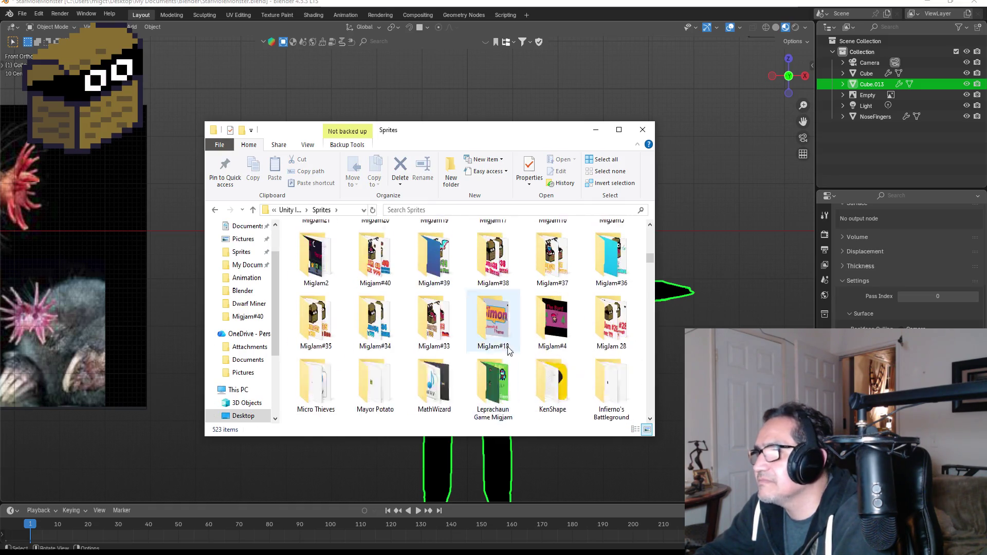
scroll(512, 347, down, 4)
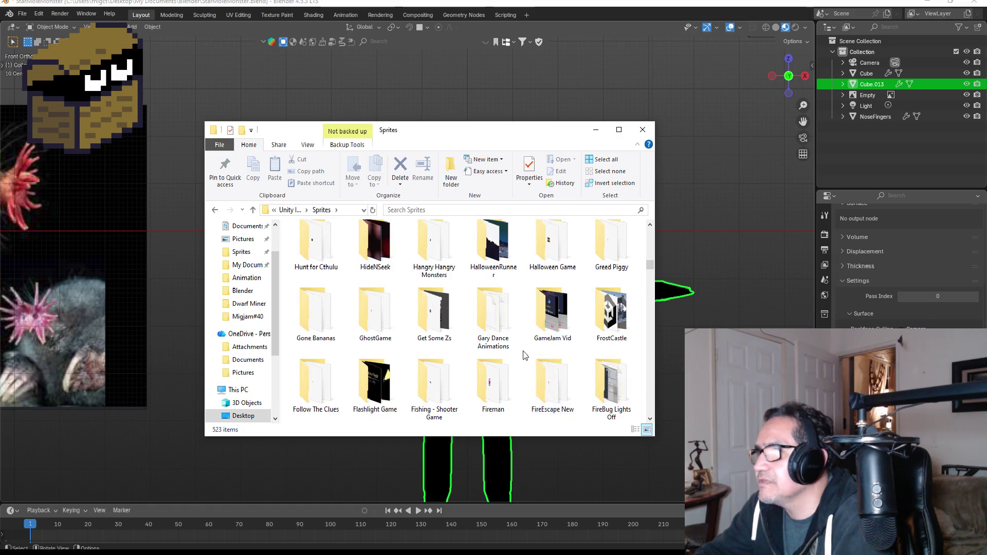
scroll(524, 345, up, 2)
scroll(523, 346, up, 5)
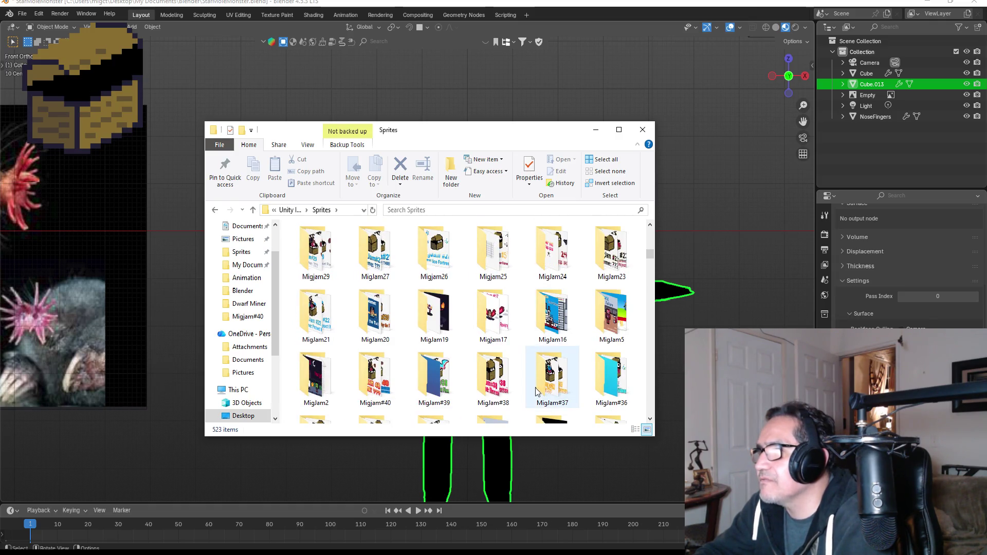
click(498, 372)
scroll(494, 360, down, 3)
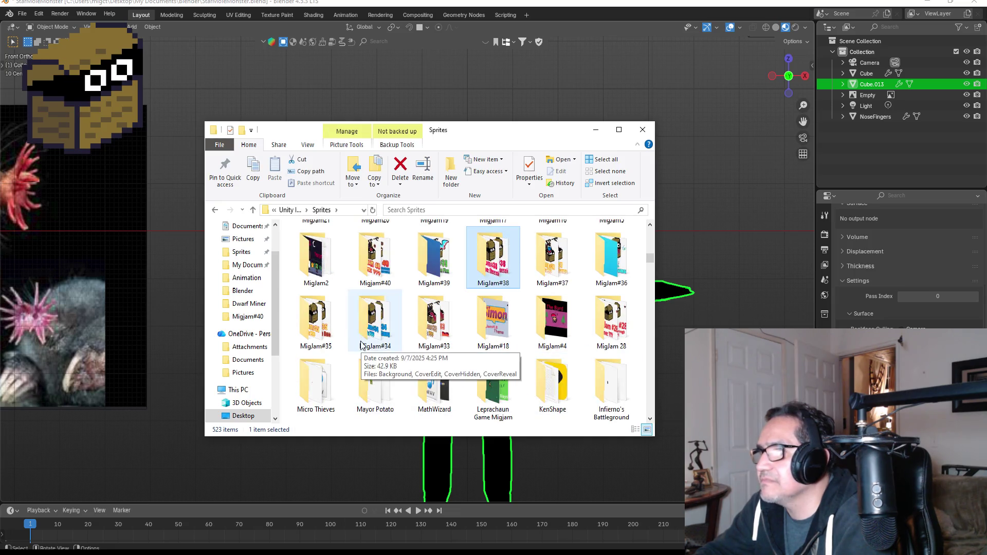
scroll(370, 355, up, 2)
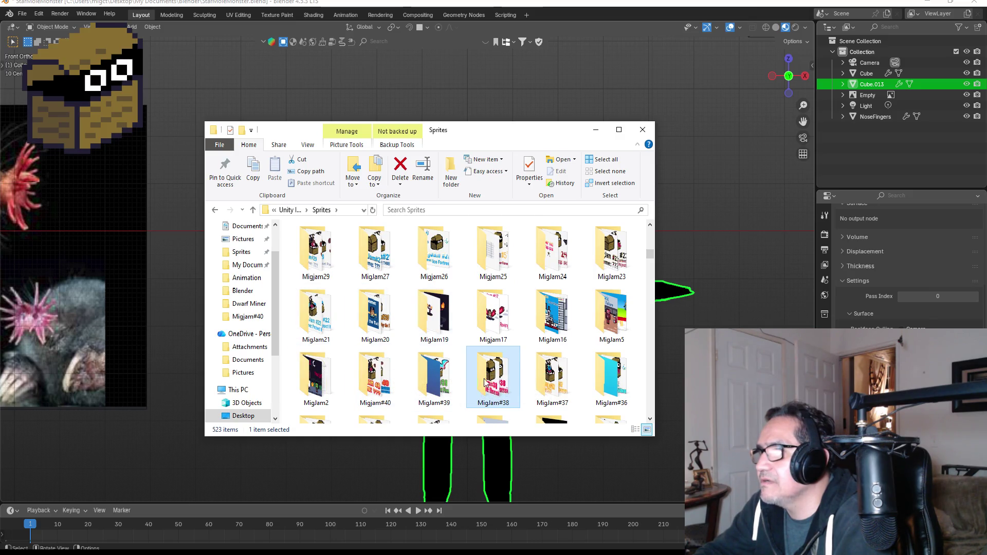
double_click(375, 378)
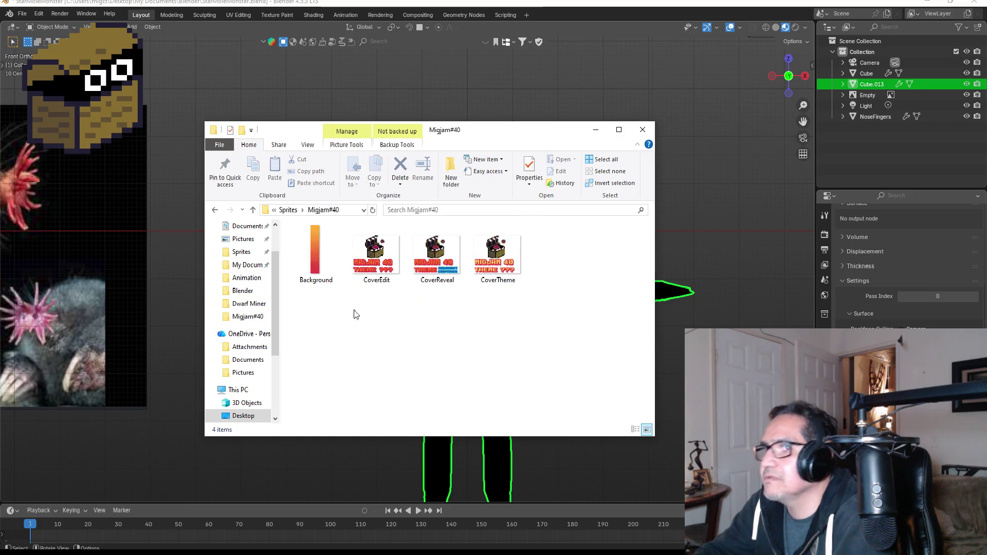
click(391, 252)
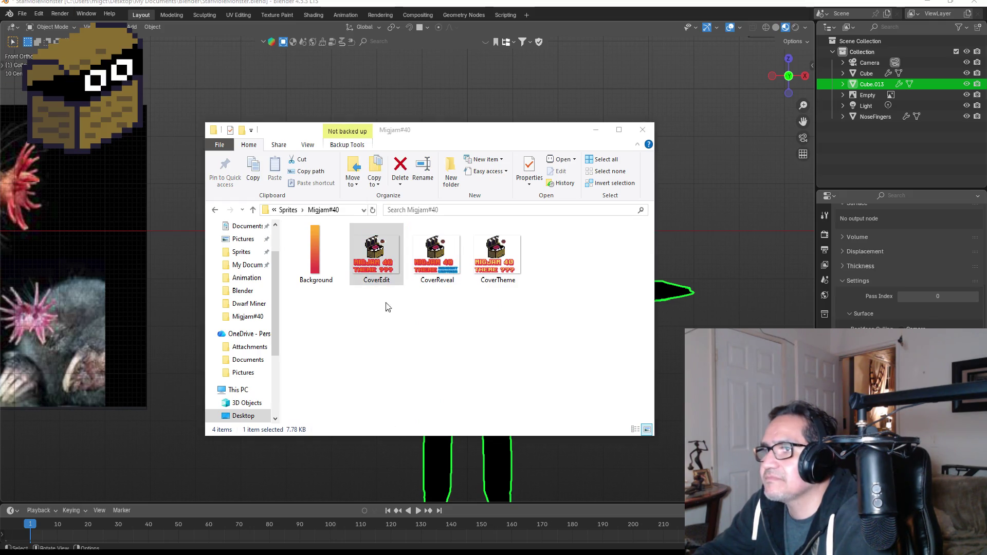
mouse_move(339, 553)
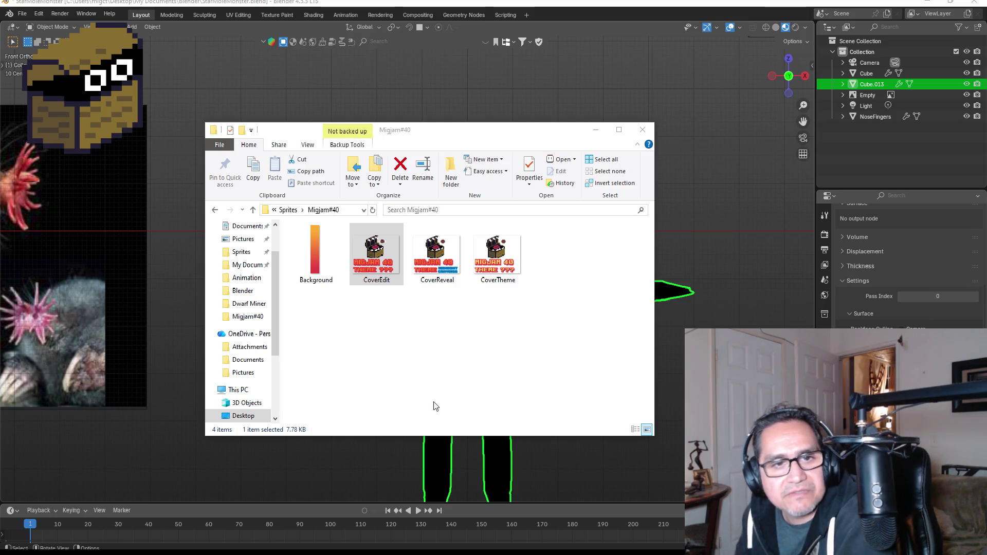
click(596, 130)
Close the GoblinHoody Blender window without saving, leaving StarMoleMonster in front on the Shading workspace
click(927, 3)
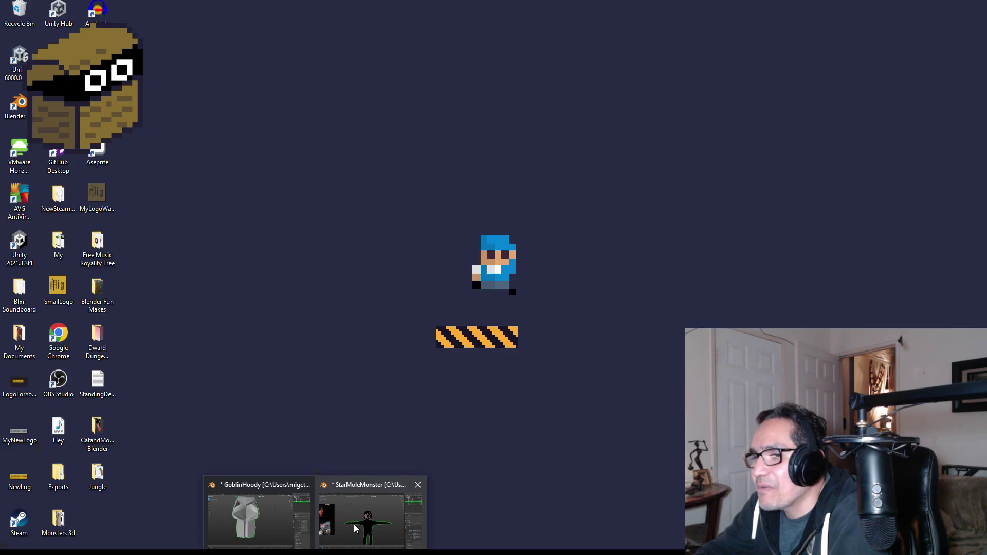
click(354, 523)
mouse_move(314, 553)
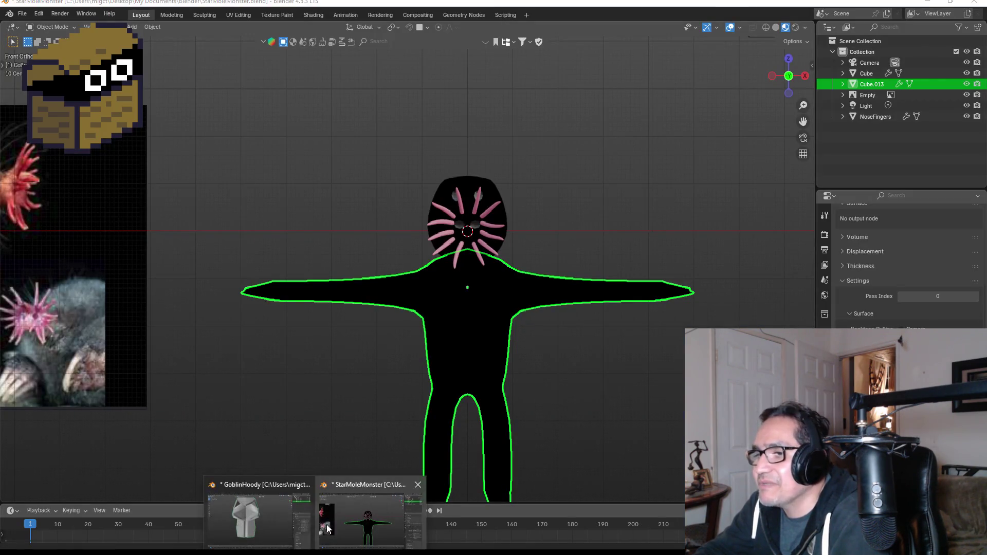
click(300, 509)
click(974, 2)
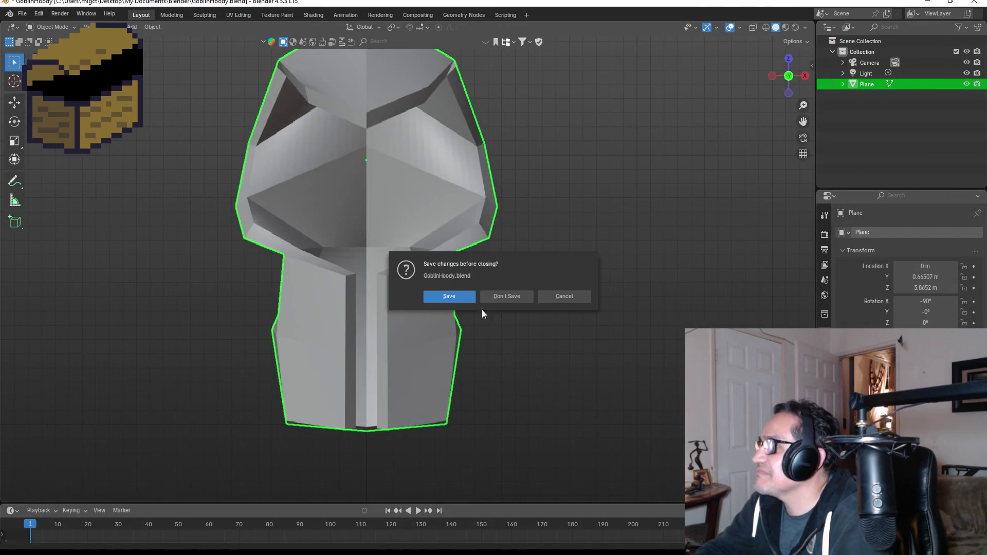
click(495, 295)
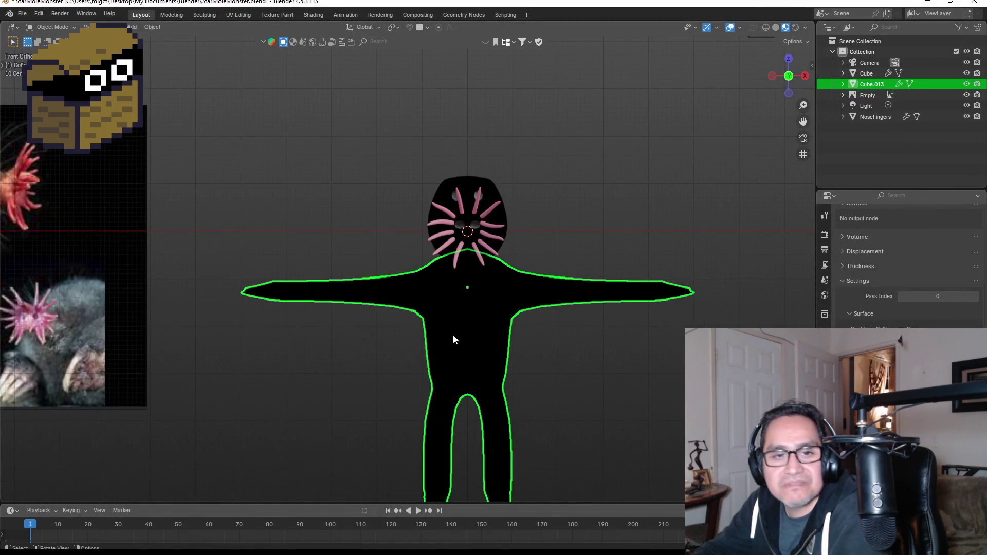
click(313, 16)
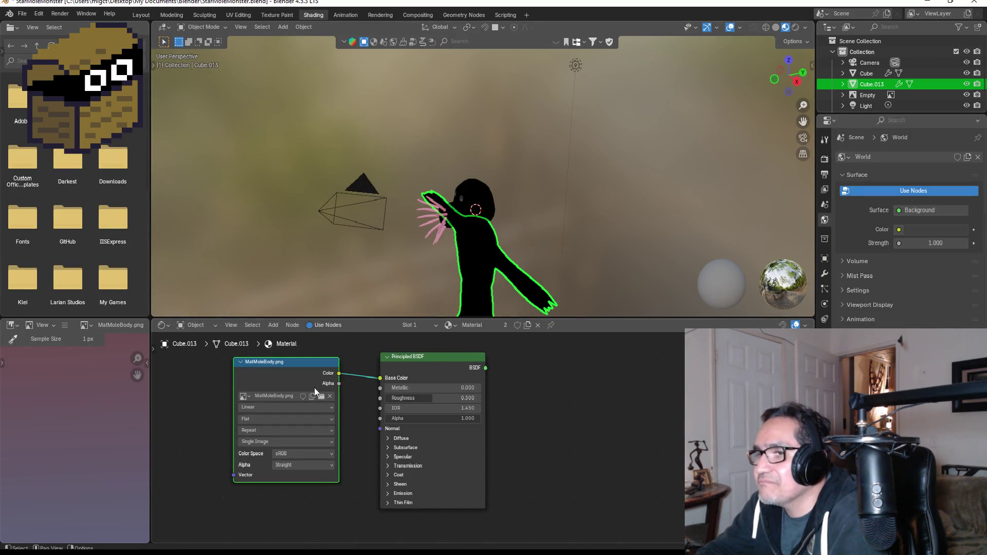
Move the MatMoleBody.png and Principled BSDF nodes, delete the BSDF, and browse the Add menu
drag(301, 361, 281, 377)
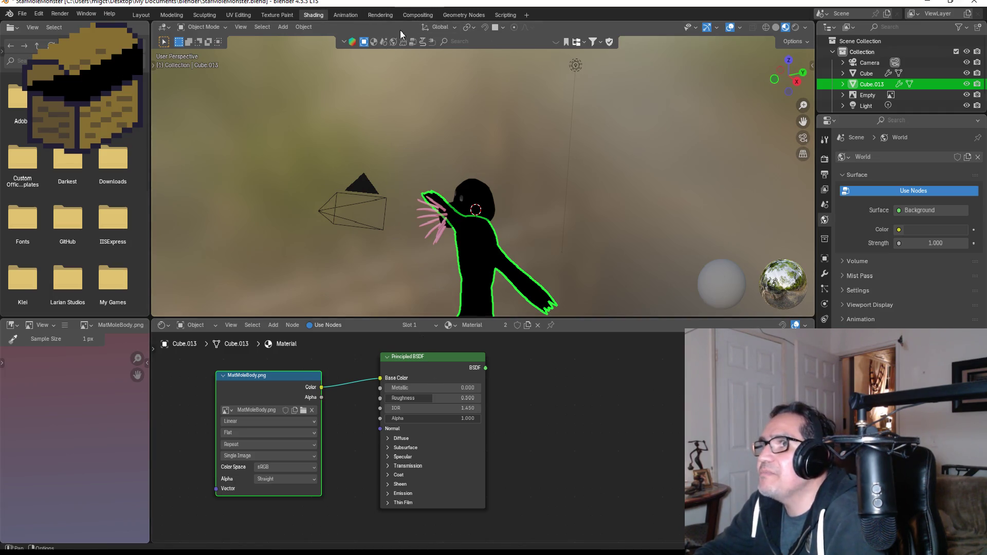
drag(431, 356, 426, 365)
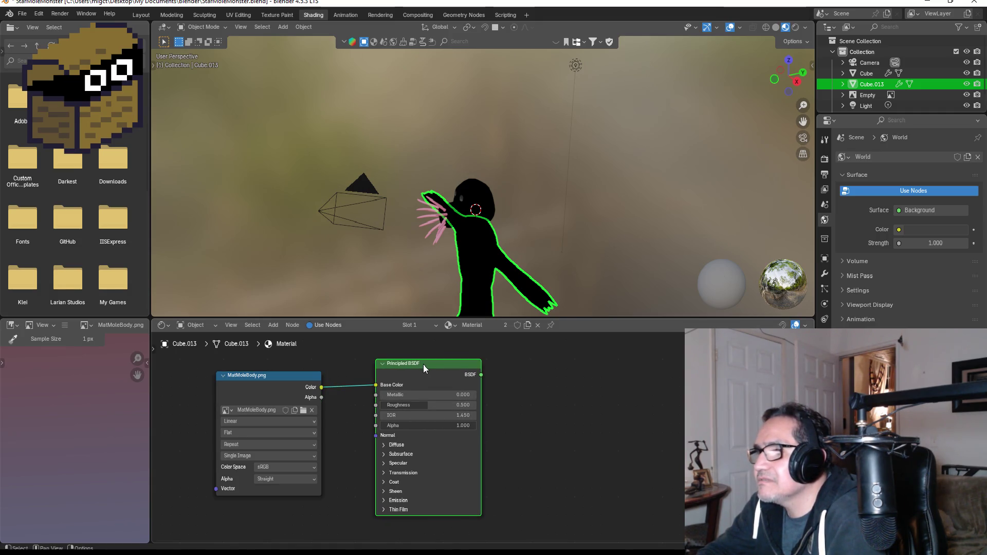
key(x)
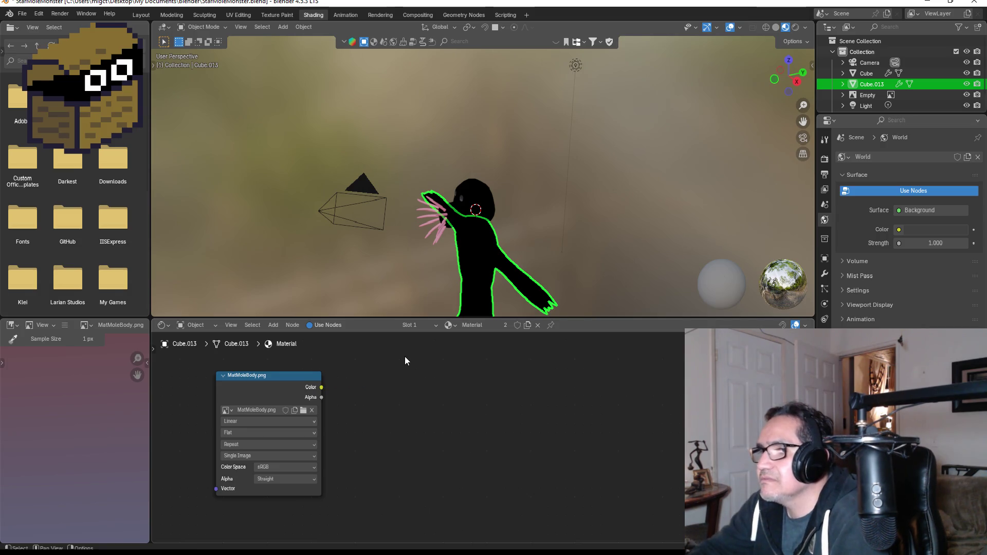
key(shift+a)
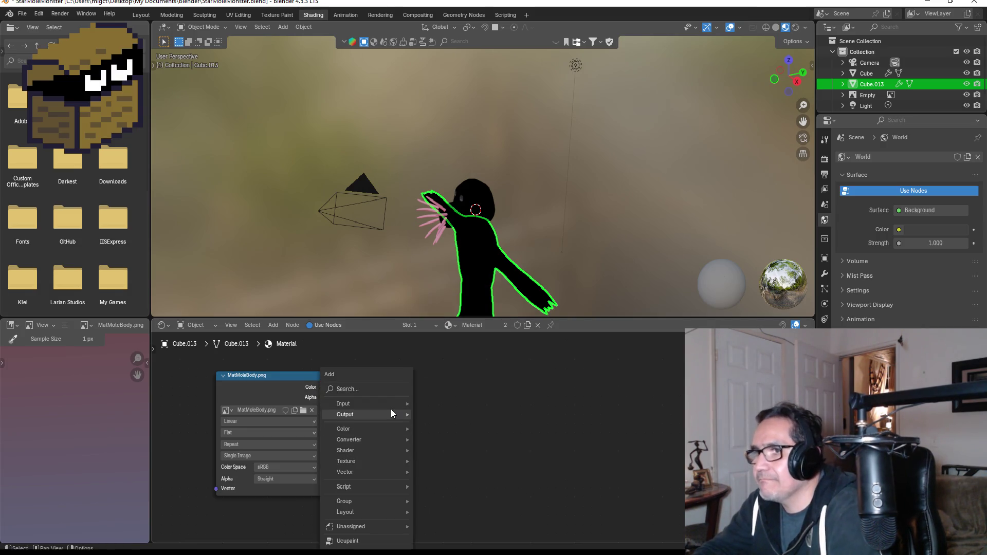
mouse_move(394, 403)
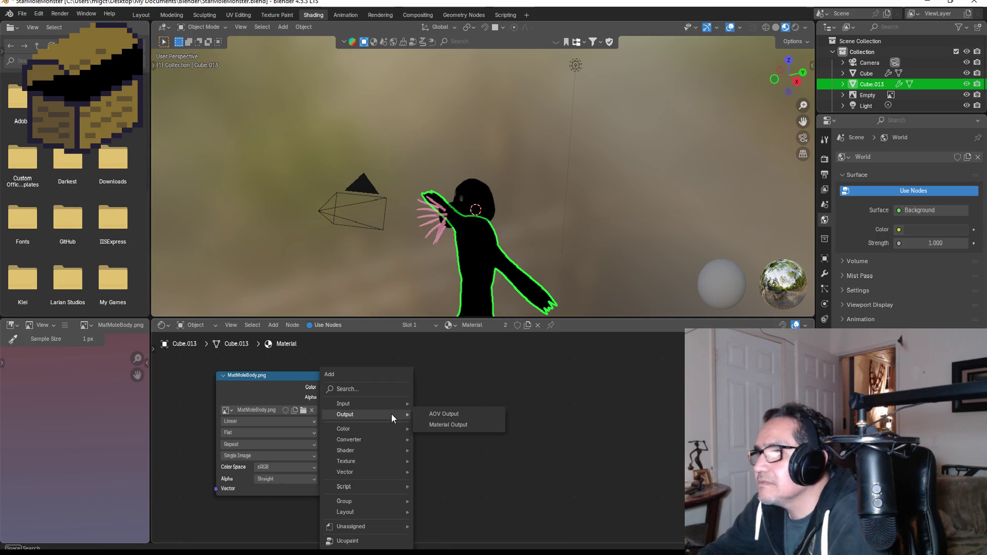
mouse_move(391, 429)
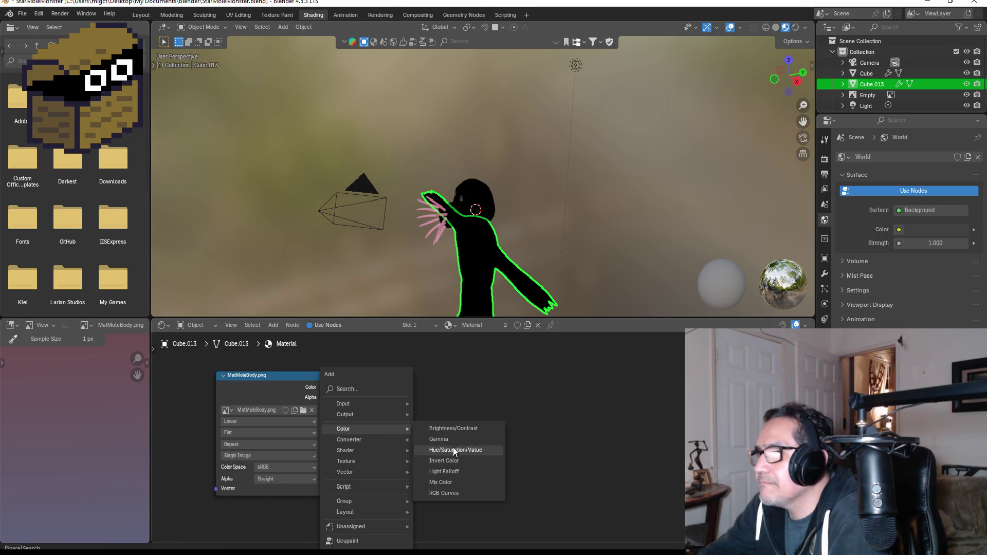
Undo the node edits back to Principled BSDF feeding Material Output, with MatMoleBody.png unlinked
key(ctrl+z)
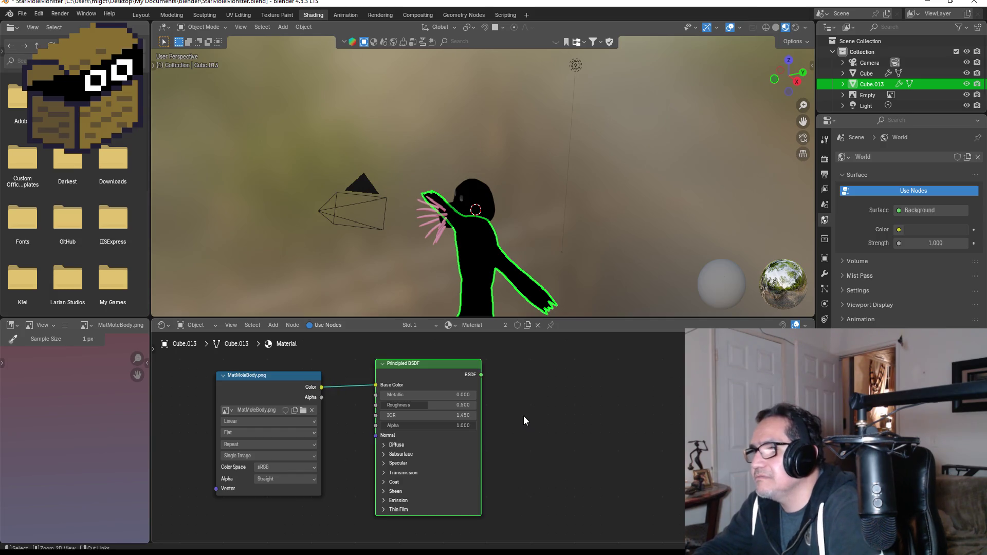
key(ctrl+z)
key(ctrl+z)
key(ctrl+z)
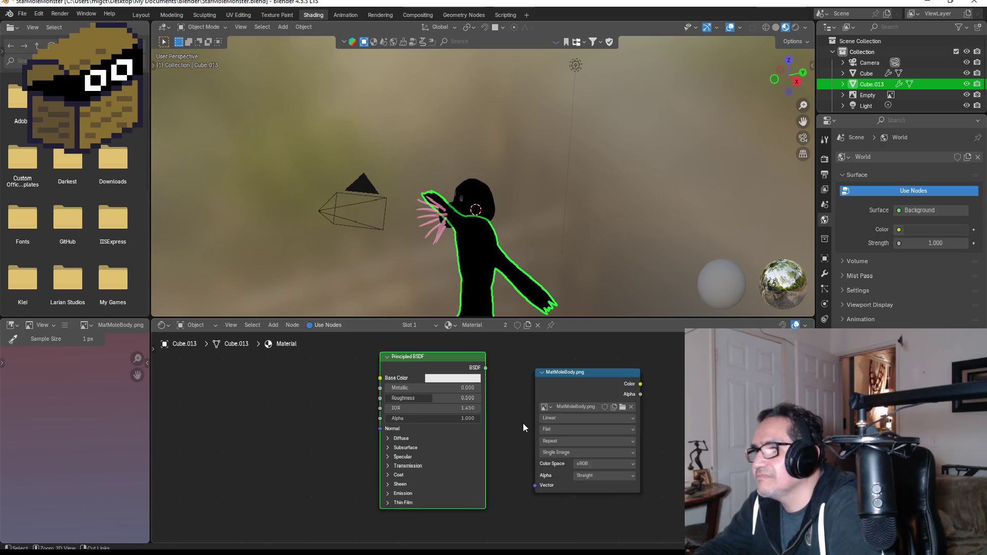
key(ctrl+z)
key(ctrl+z)
key(ctrl+shift+z)
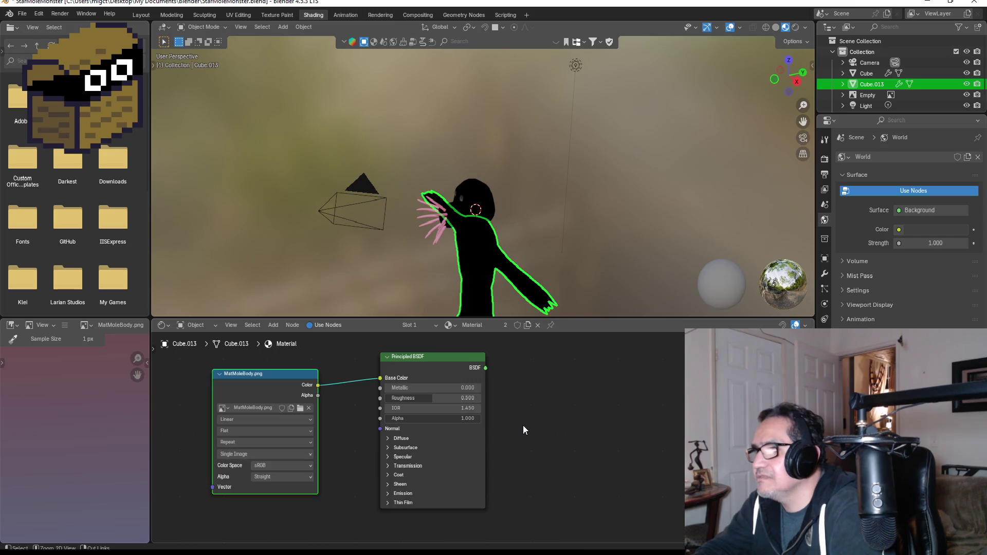
key(ctrl+shift+z)
key(ctrl+shift+z)
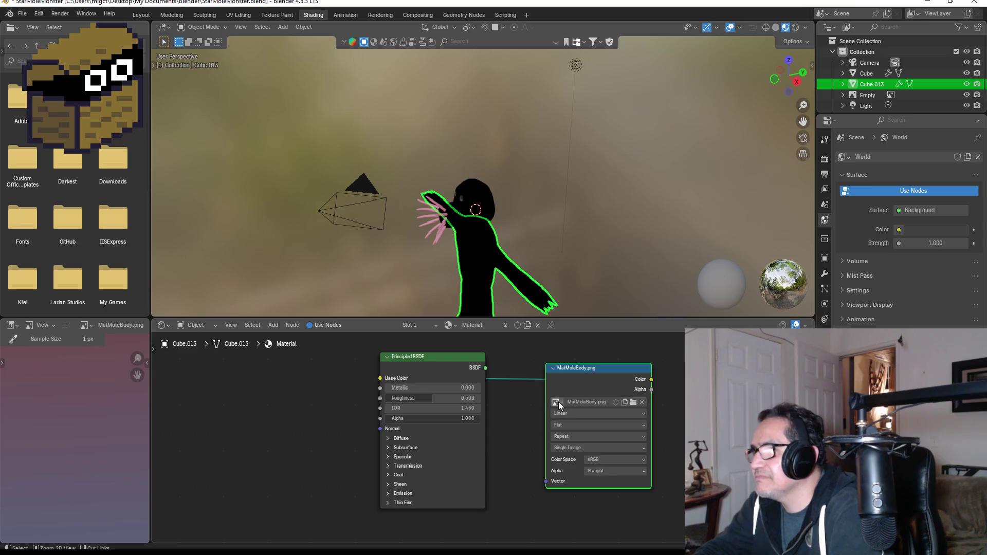
key(ctrl+z)
key(ctrl+z)
key(ctrl+z)
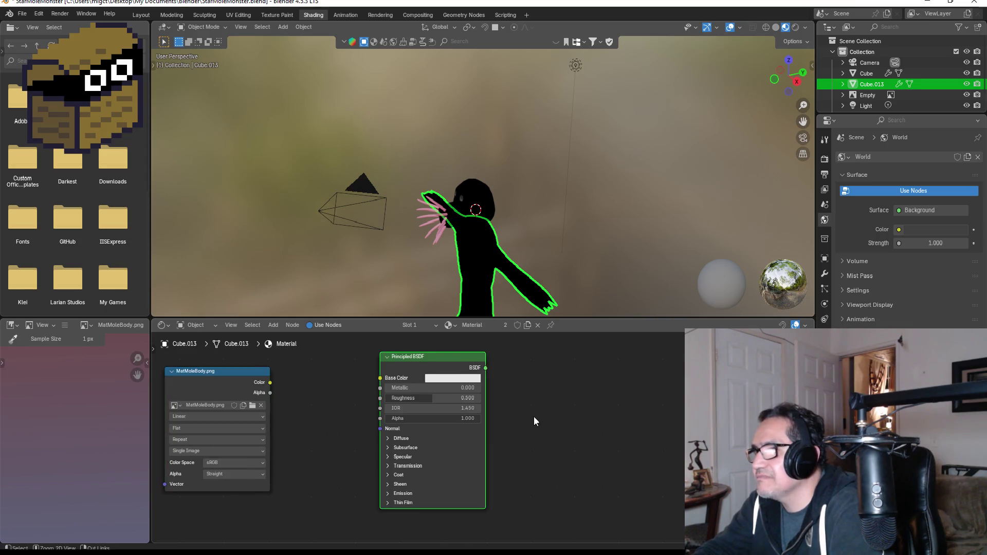
key(ctrl+z)
key(ctrl+z)
key(ctrl+z)
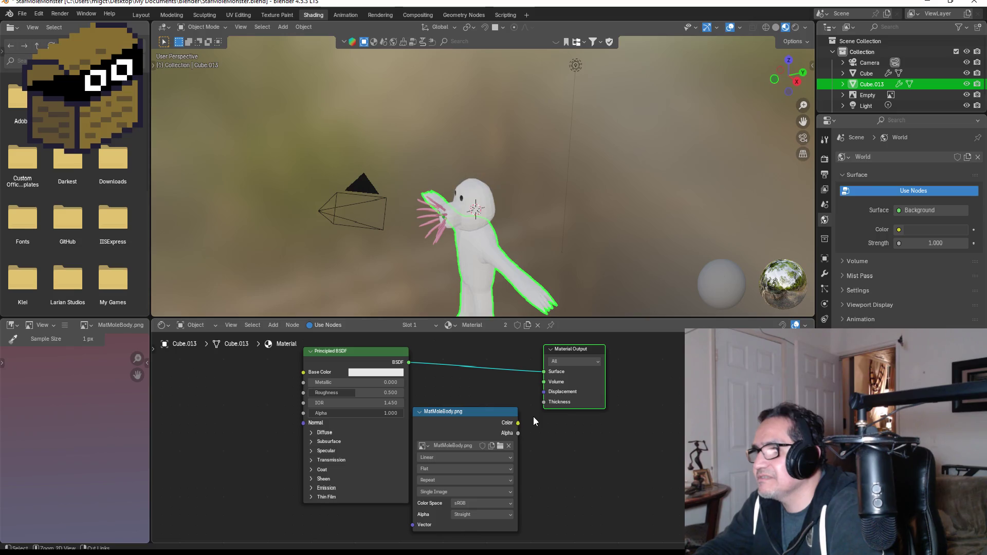
Arrange MatMoleBody.png beside the Principled BSDF with its Color feeding Base Color
mouse_move(488, 413)
mouse_down()
mouse_move(507, 400)
mouse_move(221, 375)
mouse_move(302, 371)
mouse_up()
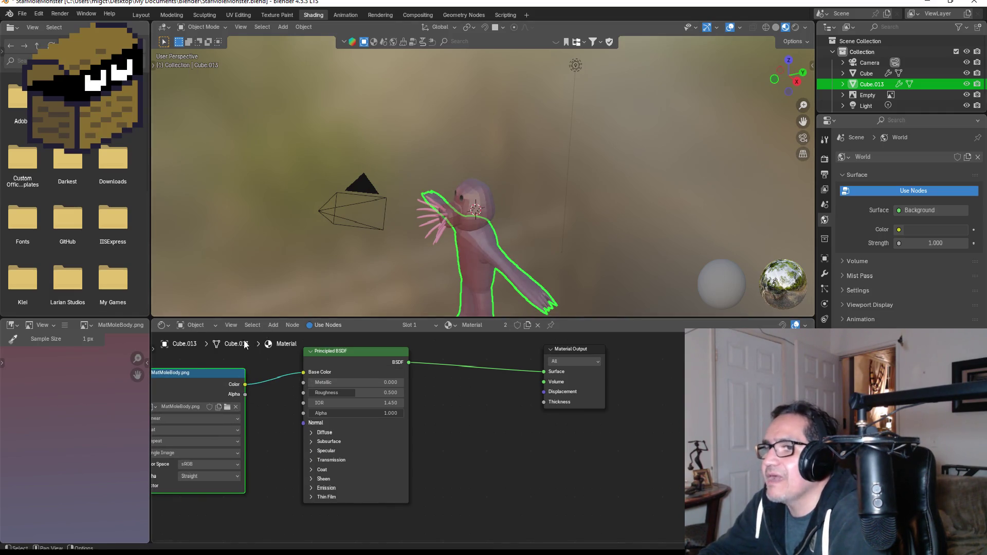
drag(196, 376, 222, 378)
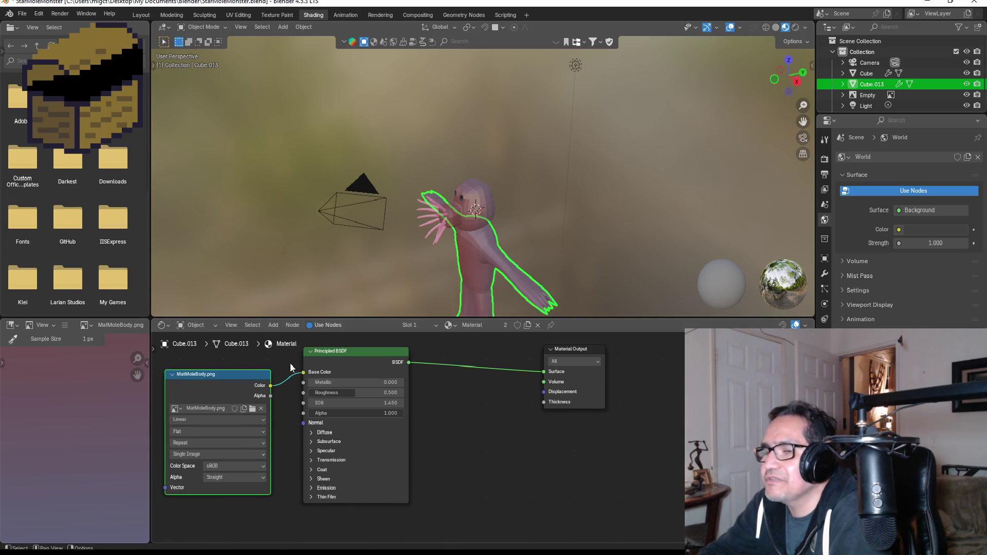
drag(365, 349, 399, 365)
drag(238, 374, 270, 374)
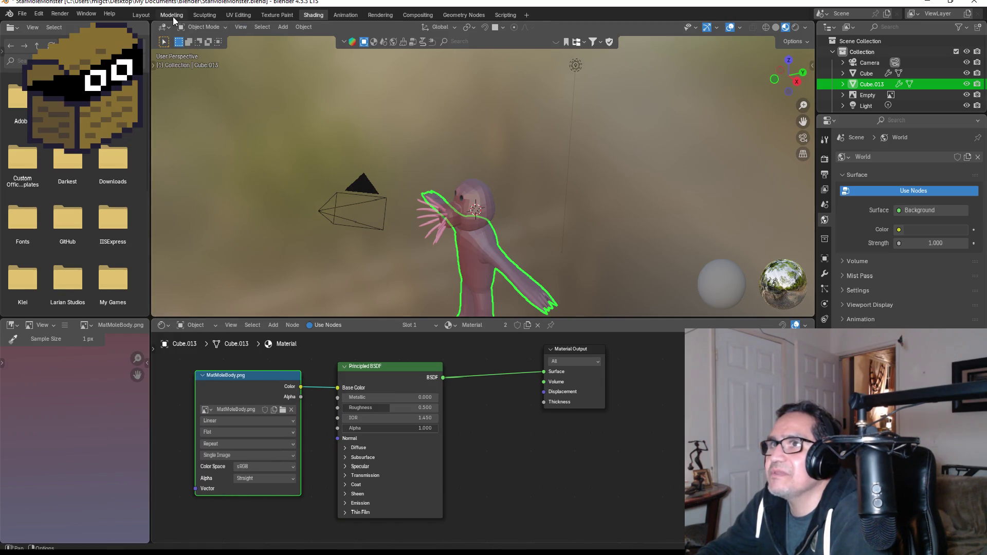
Return to the Layout workspace and view the pink mole in front orthographic view
click(141, 15)
click(608, 229)
mouse_move(607, 229)
middle_down()
mouse_move(670, 199)
mouse_move(575, 221)
mouse_move(683, 205)
mouse_move(672, 205)
middle_up()
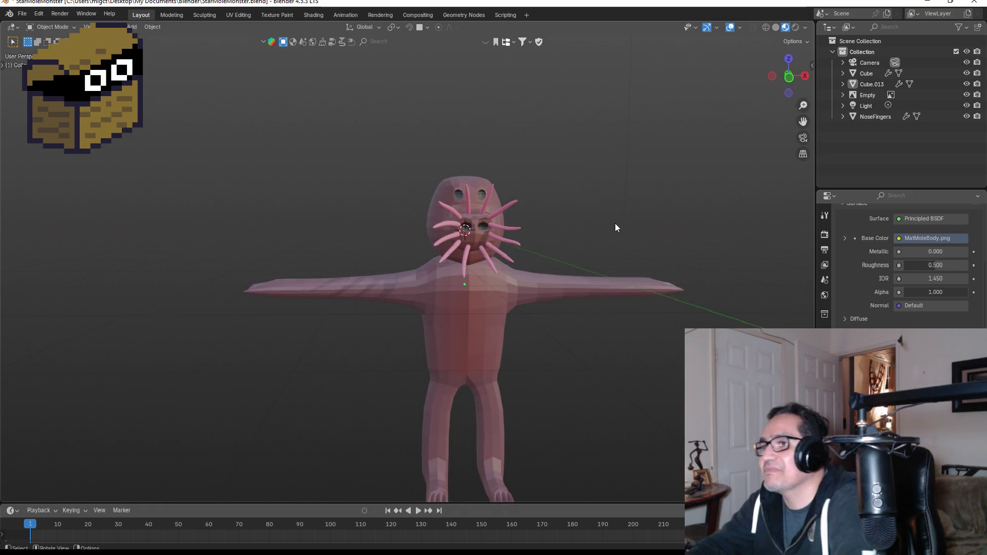
scroll(674, 202, up, 3)
key(KP_1)
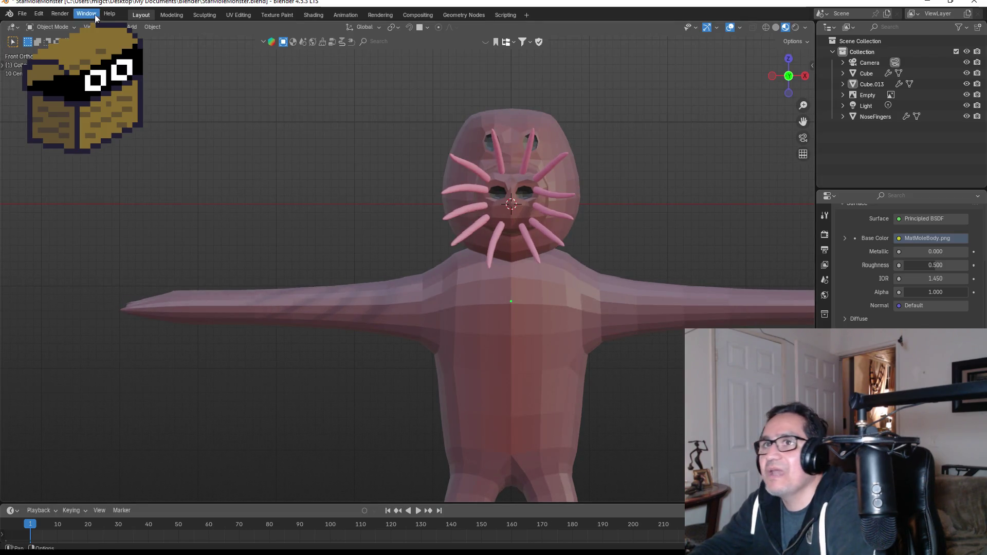
Save the file and rename Cube.013's material from Material to HairMat
click(23, 14)
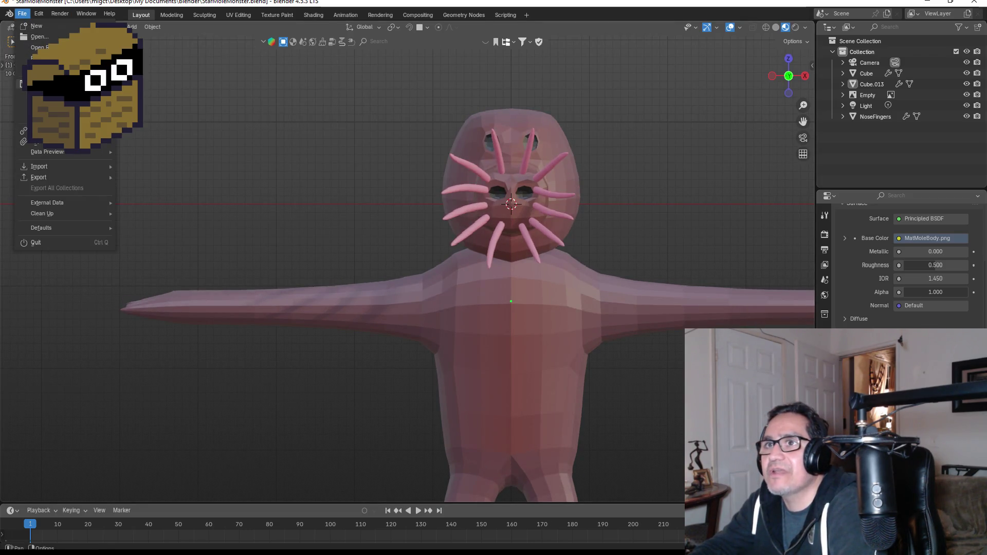
scroll(547, 192, up, 2)
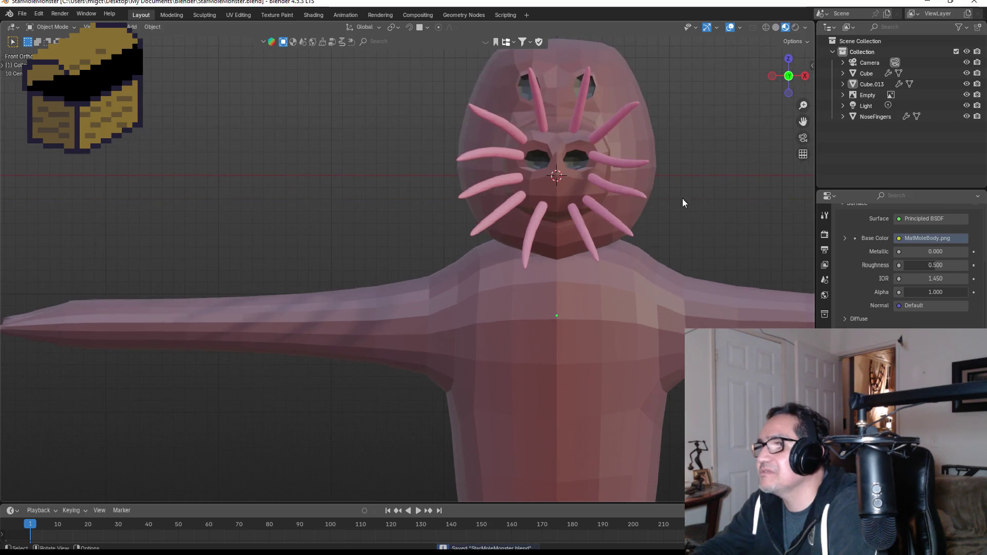
shift+middle_drag(698, 183, 554, 217)
scroll(846, 298, up, 4)
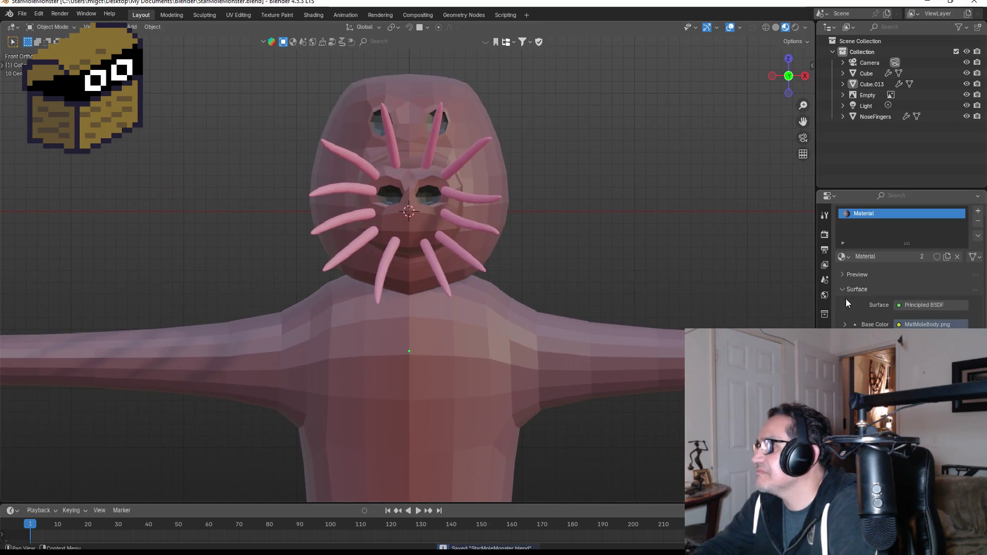
double_click(889, 215)
key(BackSpace)
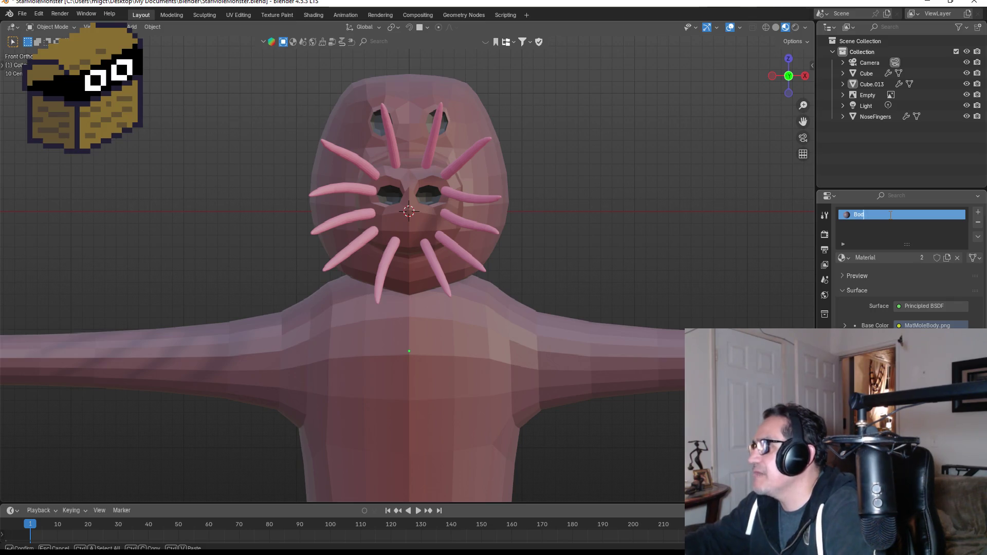
text(HairMat)
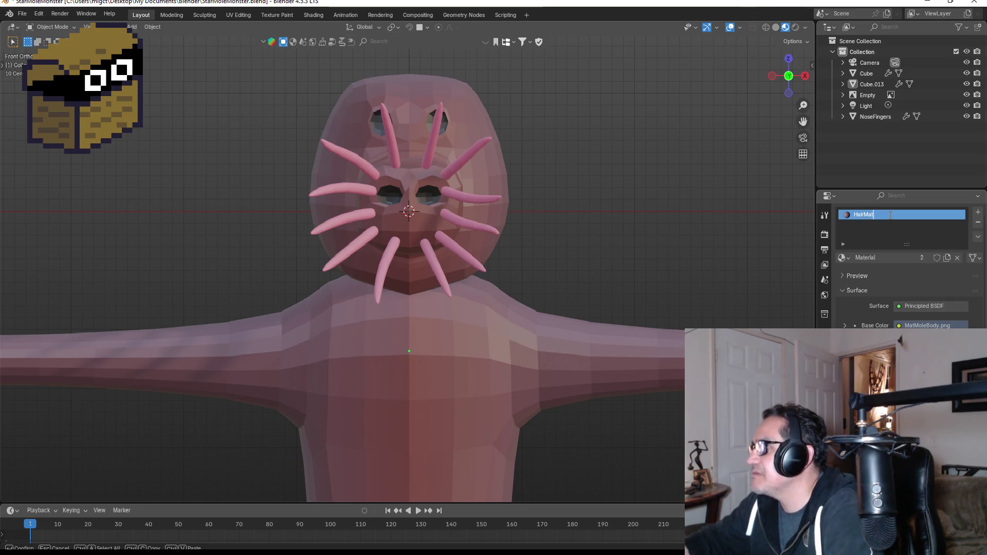
key(Return)
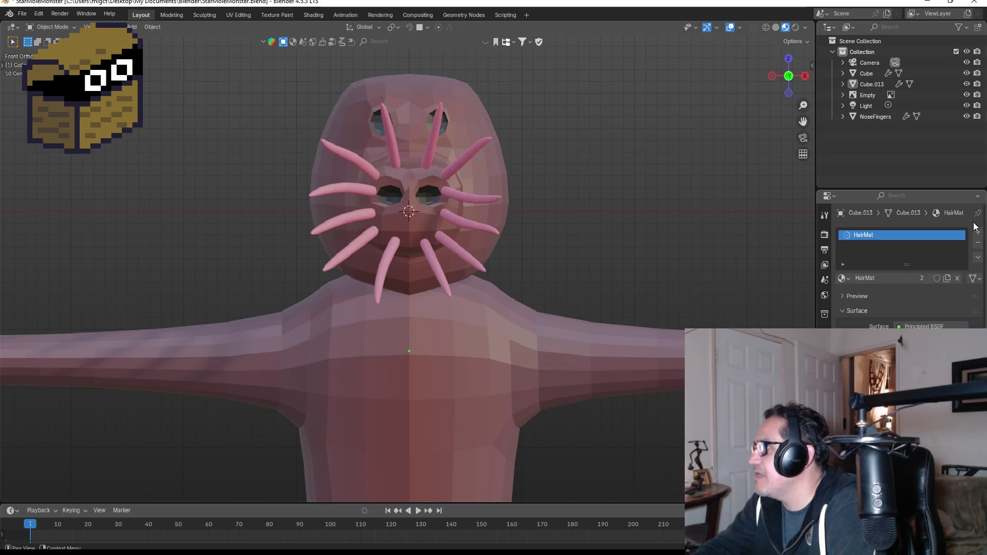
Add a second material slot holding a new material named PinkGradiant
click(977, 232)
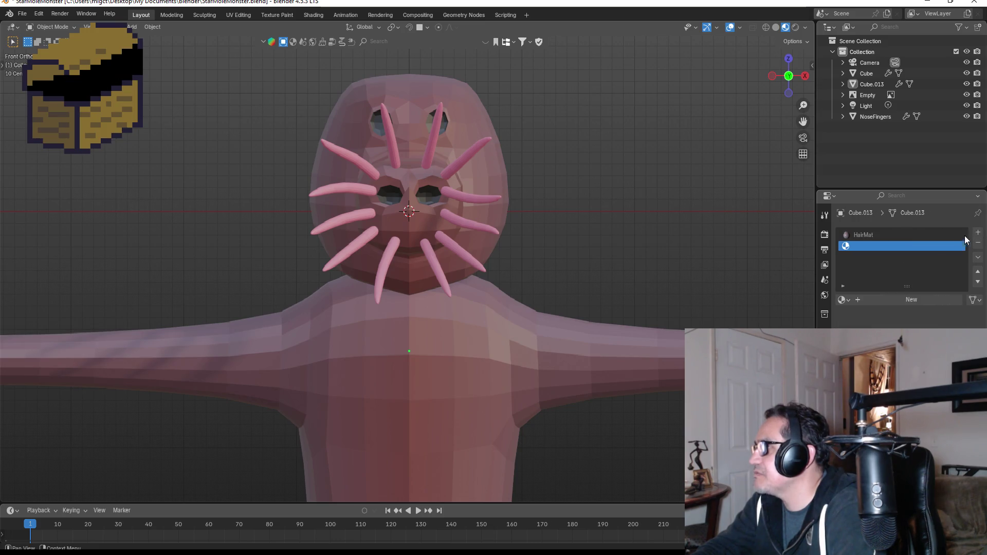
click(904, 303)
double_click(882, 245)
text(Pink)
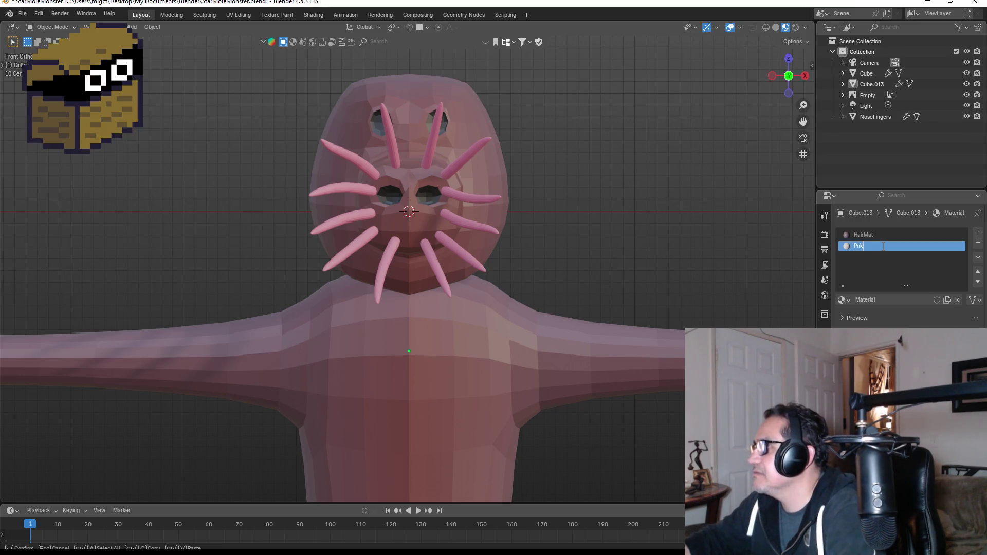
text(Gradian)
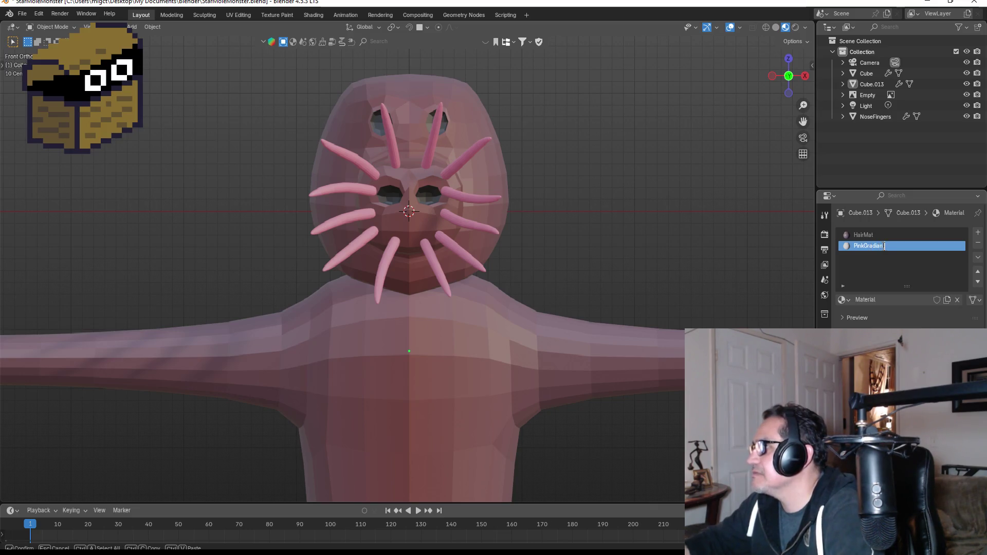
key(Return)
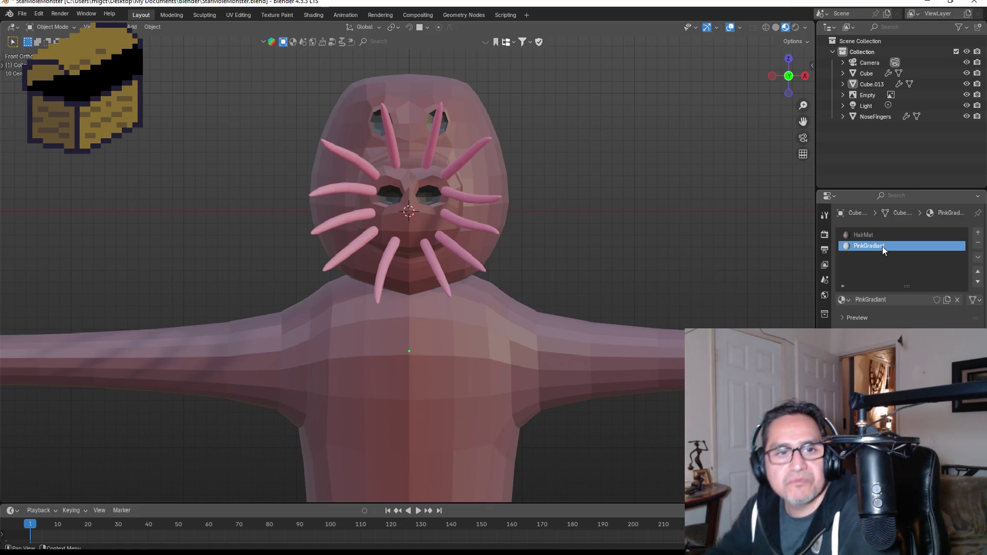
Apply Shade Auto Smooth to the mole body from the object context menu
right_click(481, 127)
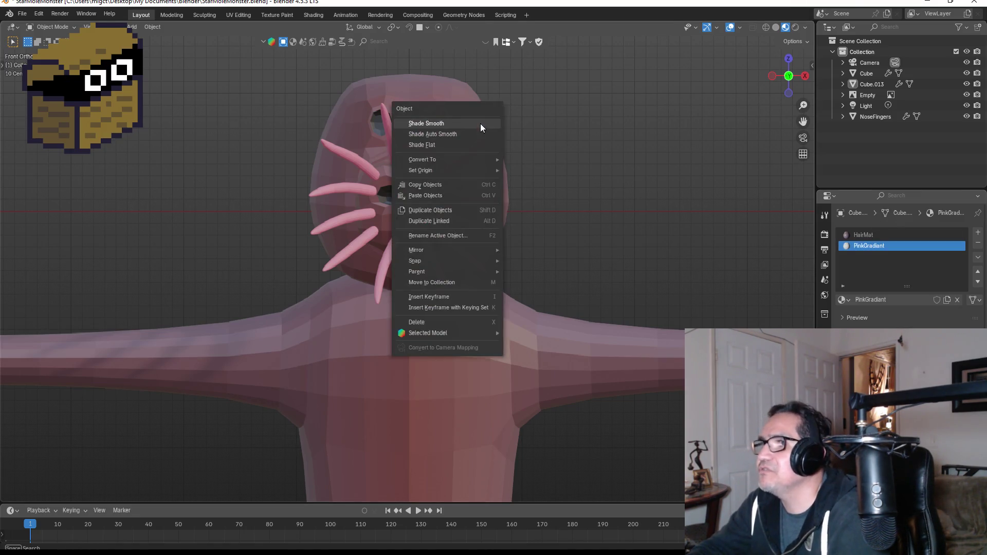
right_click(478, 117)
key(Escape)
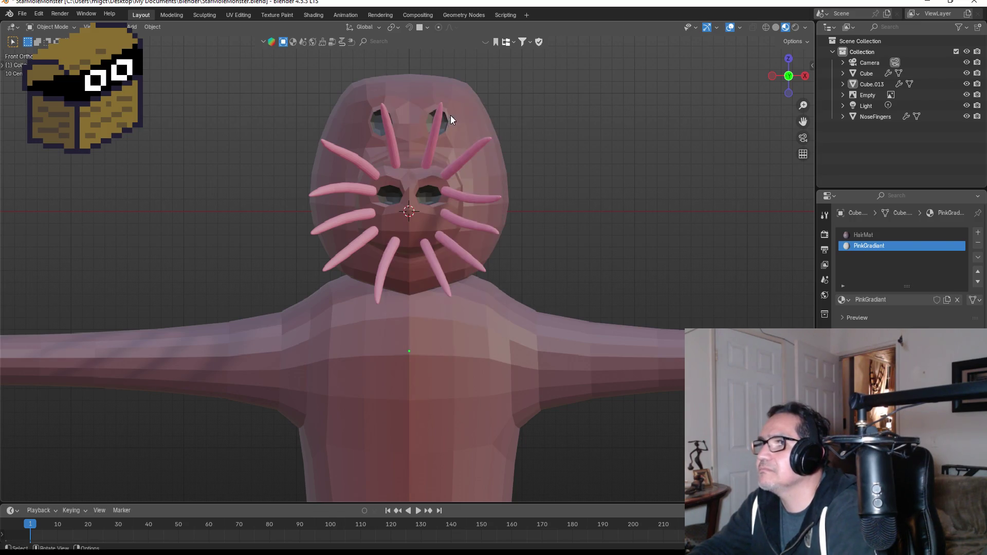
right_click(485, 332)
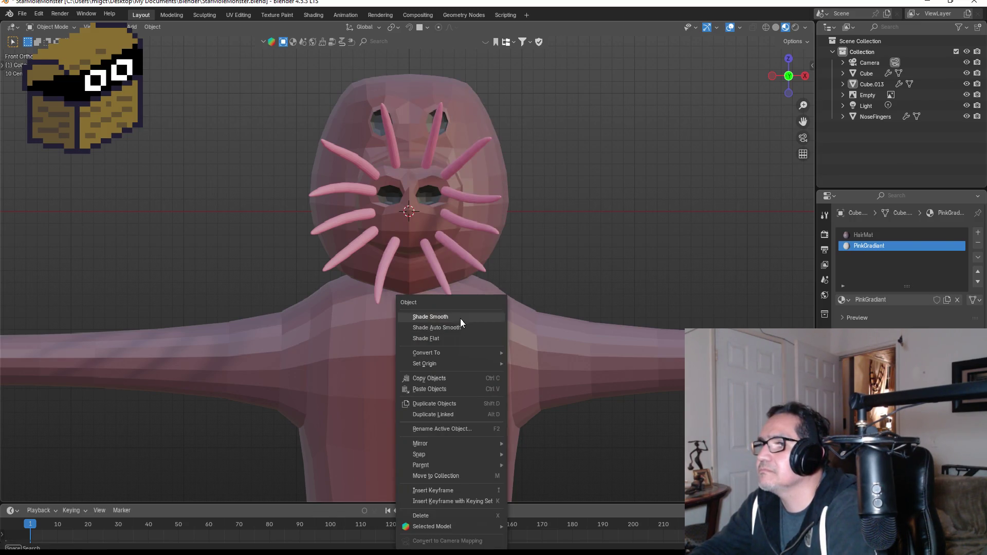
scroll(516, 321, down, 1)
right_click(446, 328)
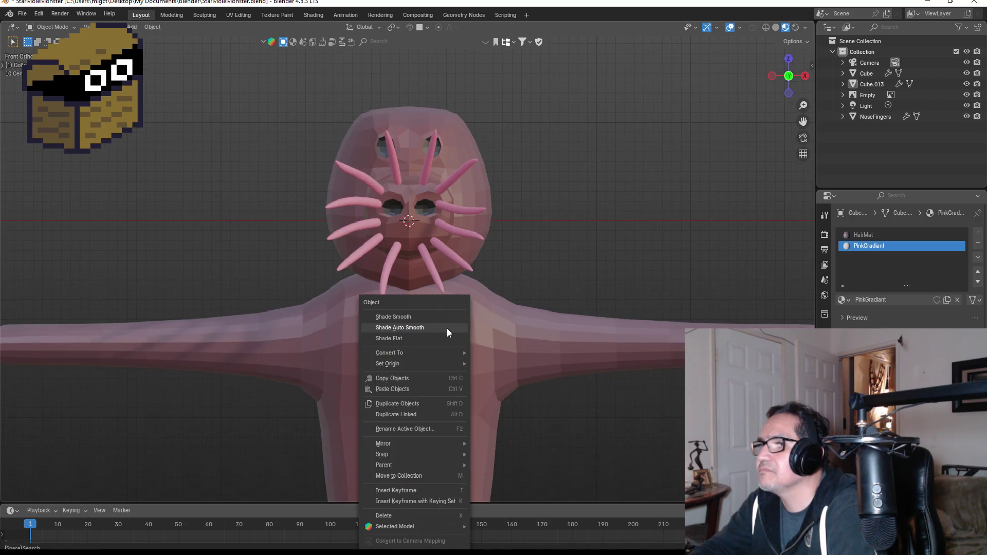
click(413, 330)
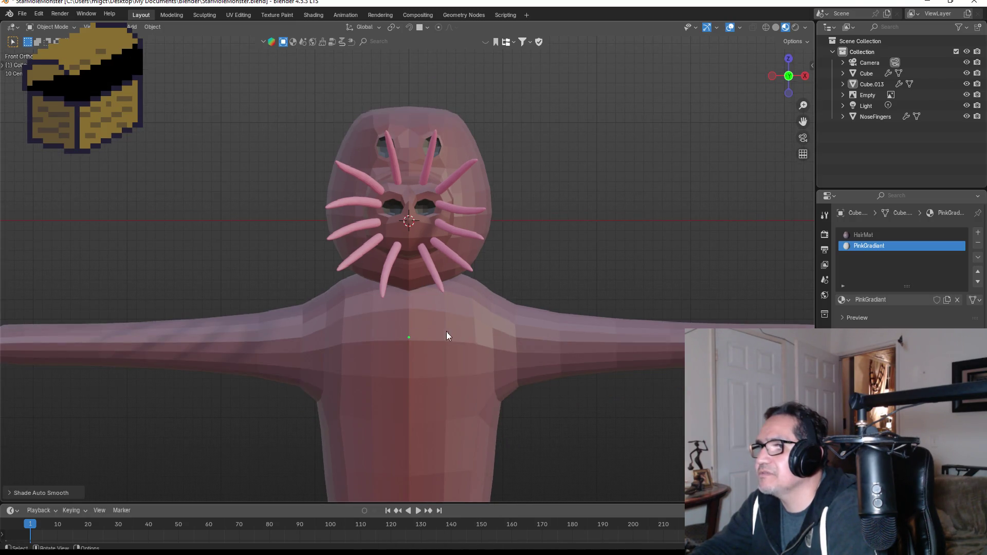
Reapply Shade Auto Smooth to the body mesh, undoing an accidental plain Shade Smooth
click(470, 329)
right_click(471, 329)
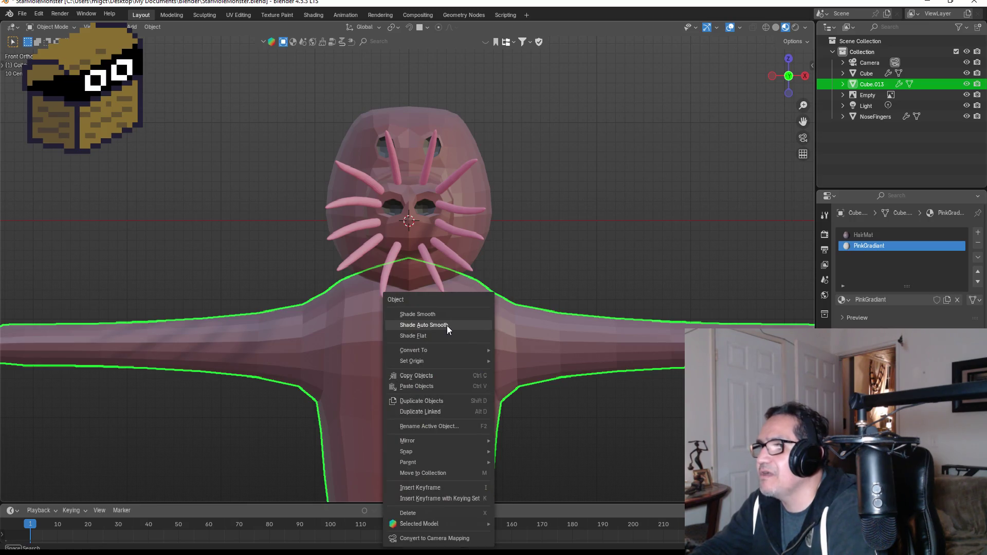
click(447, 325)
right_click(478, 328)
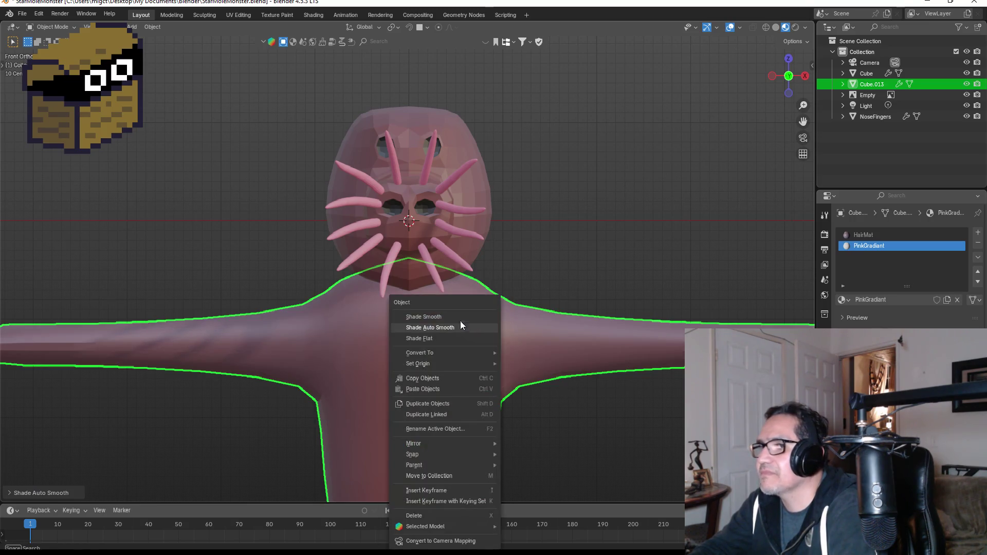
click(457, 317)
key(ctrl+z)
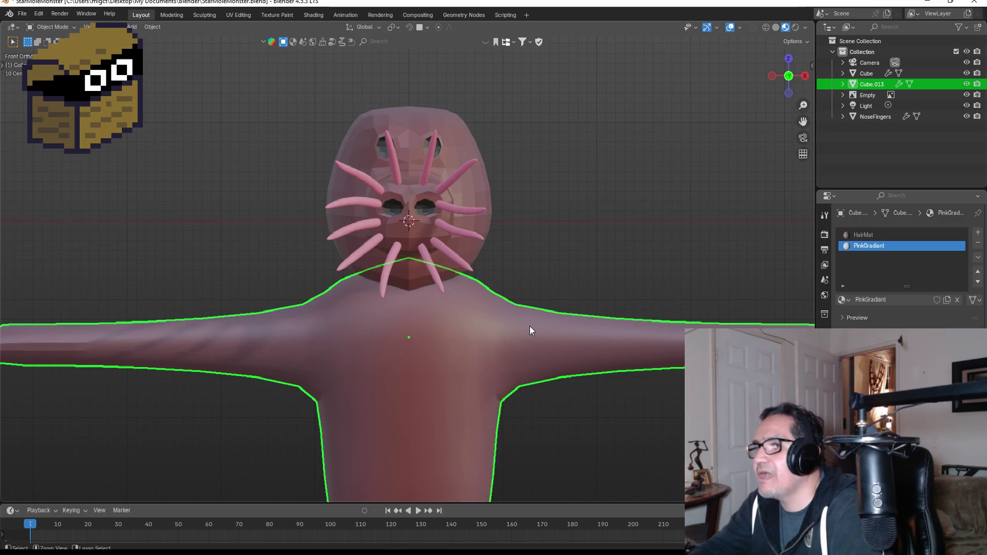
right_click(442, 328)
click(422, 329)
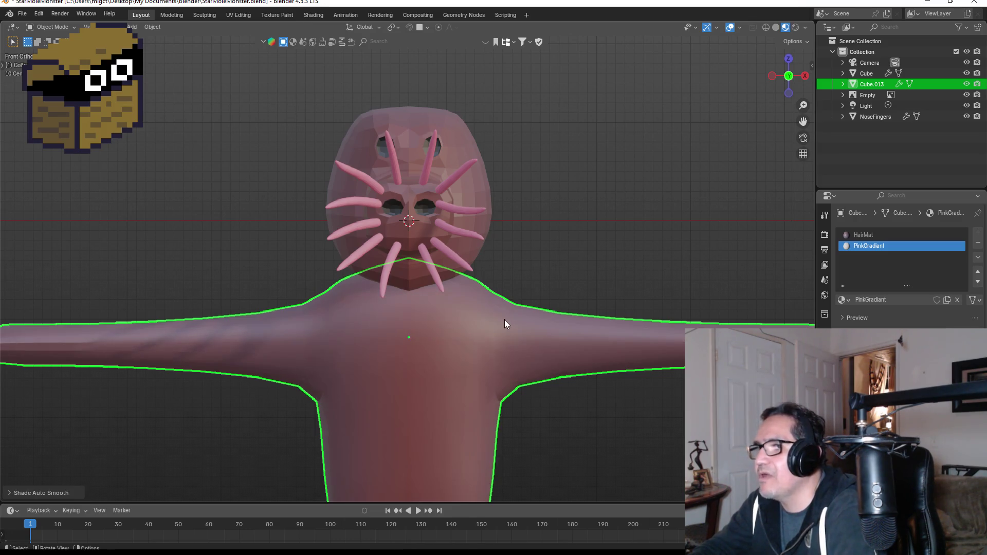
Shade Auto Smooth the head mesh and orbit around the mole to inspect the shading
click(453, 128)
right_click(456, 128)
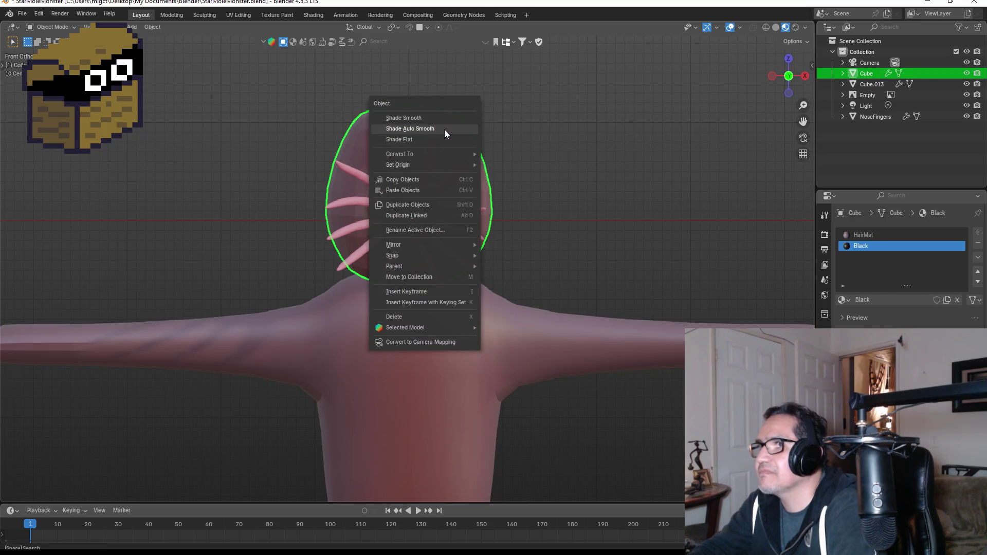
click(444, 129)
mouse_move(569, 180)
middle_down()
mouse_move(587, 183)
mouse_move(542, 212)
middle_up()
key(KP_1)
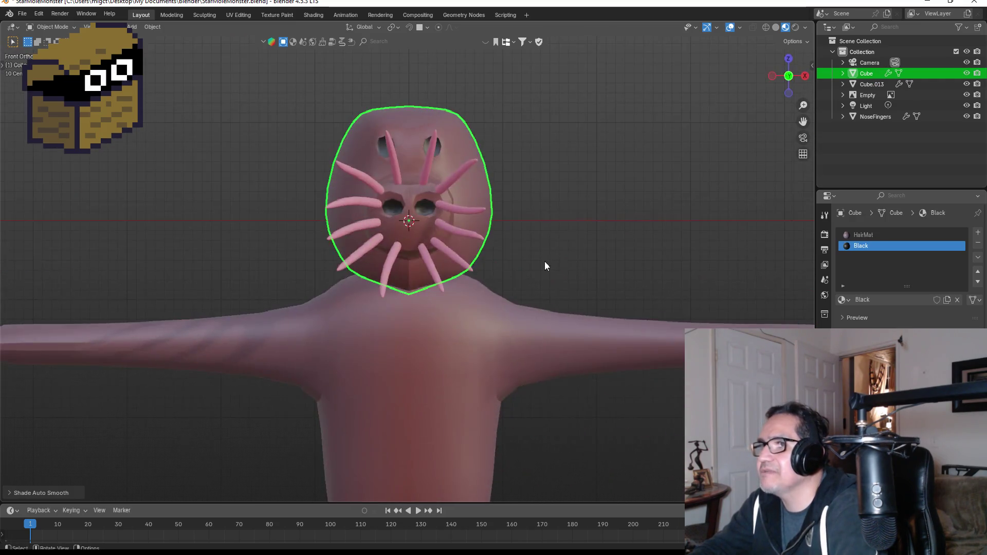
scroll(485, 355, down, 5)
click(507, 360)
mouse_move(560, 338)
middle_down()
mouse_move(504, 360)
mouse_move(485, 380)
mouse_move(571, 374)
mouse_move(606, 346)
mouse_move(571, 354)
middle_up()
mouse_move(344, 304)
middle_down()
mouse_move(330, 319)
mouse_move(392, 348)
mouse_move(340, 340)
mouse_move(491, 307)
middle_up()
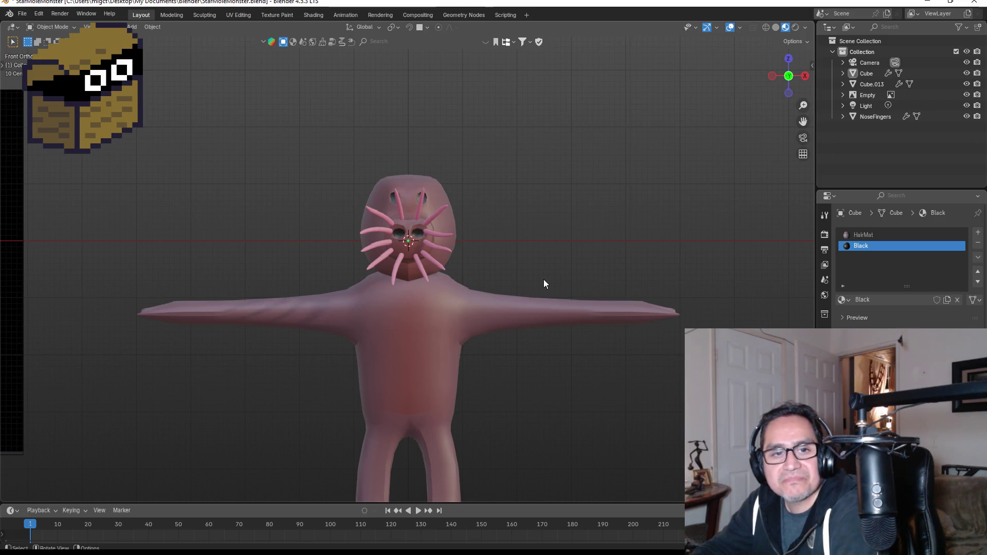
mouse_move(538, 287)
middle_down()
mouse_move(502, 242)
mouse_move(564, 174)
mouse_move(566, 212)
middle_up()
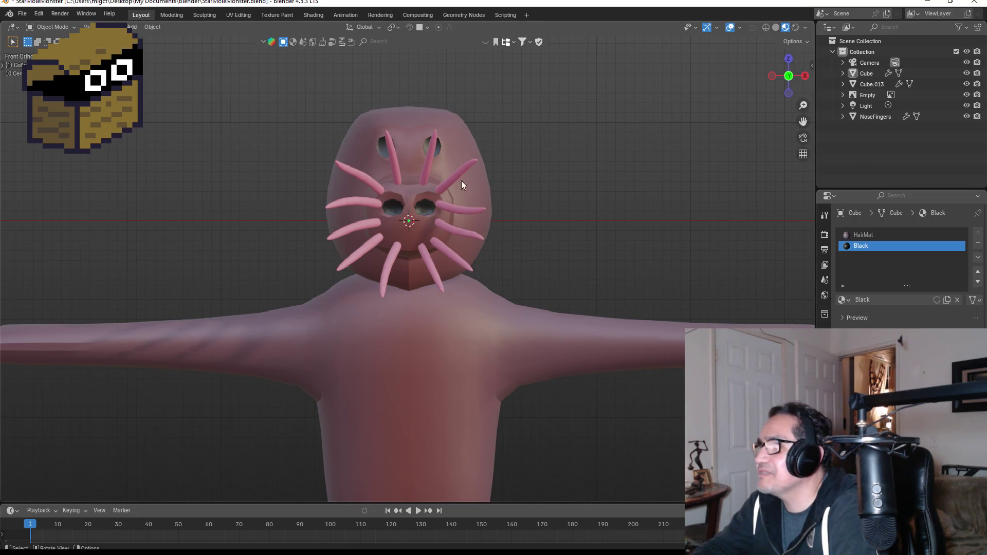
Add a new material slot to the head mesh and assign the existing PinkGradiant material
click(479, 185)
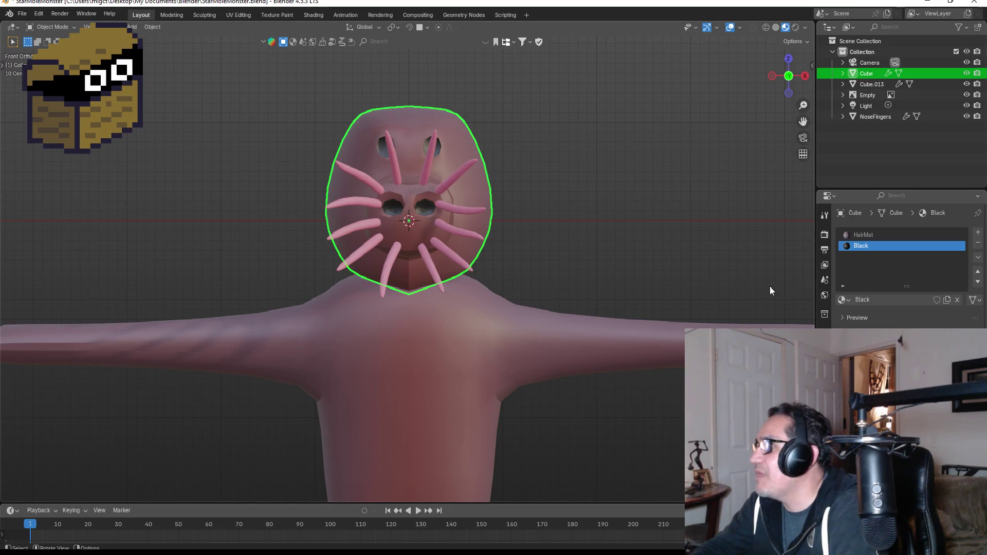
click(977, 232)
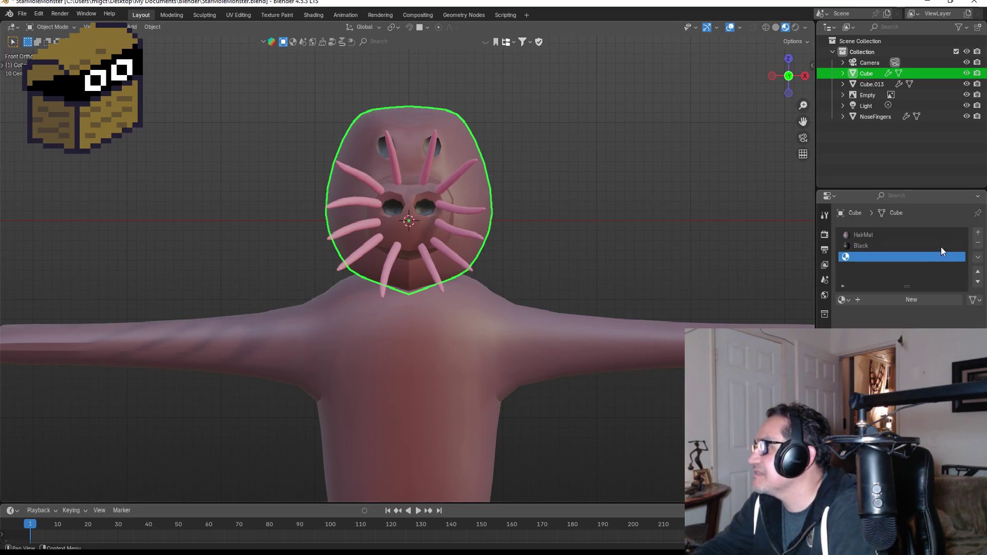
click(848, 302)
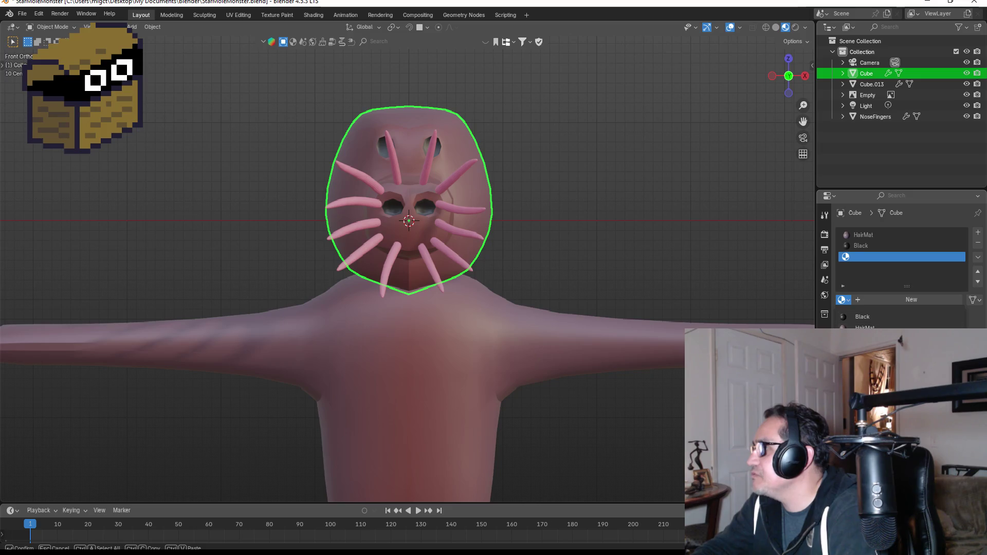
click(869, 338)
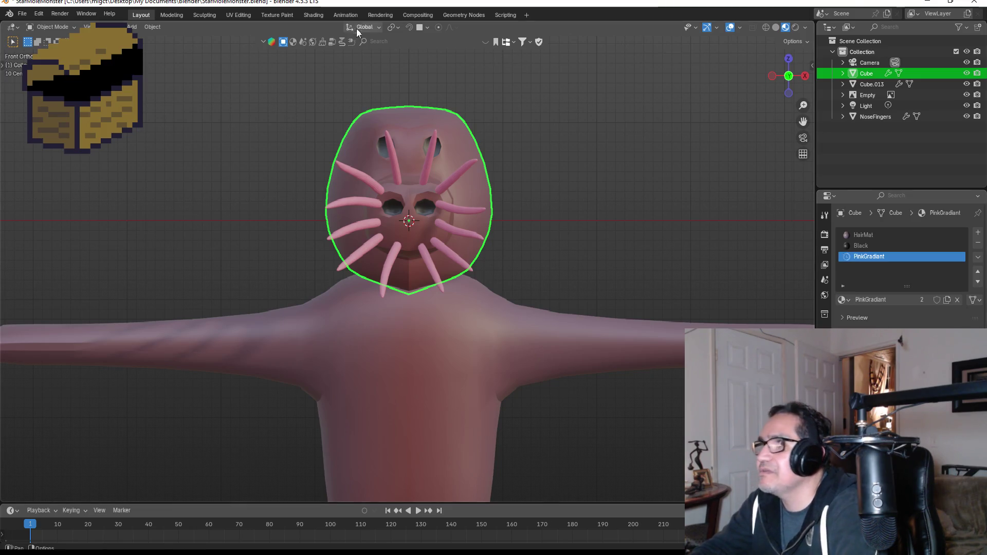
In File Explorer, open the Dward Dungeon Crawler folder on the Desktop
click(315, 16)
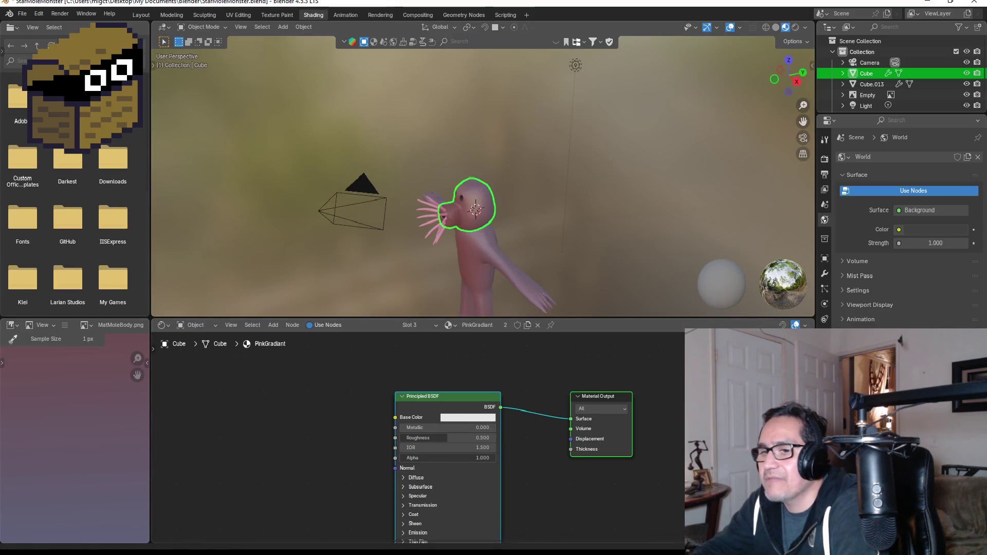
key(alt+Tab)
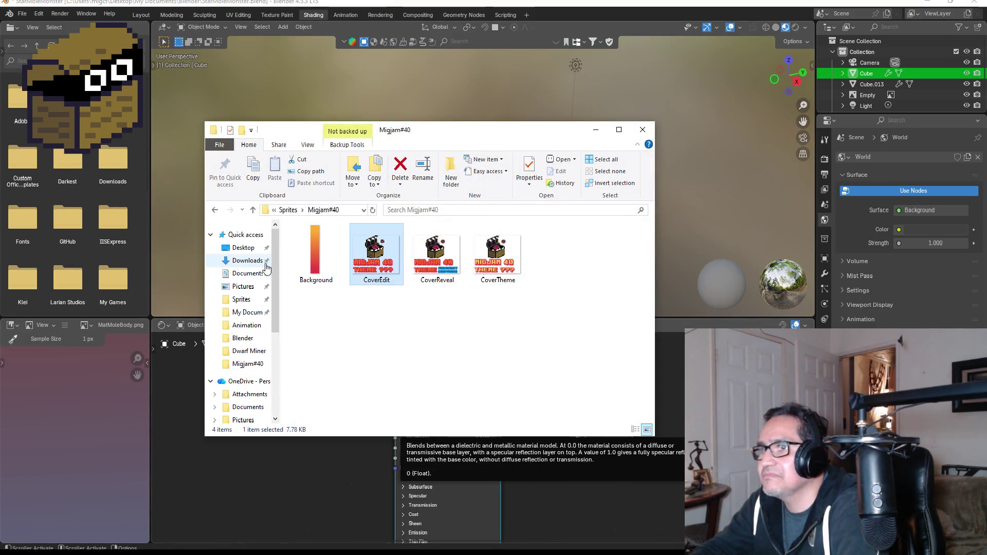
click(243, 248)
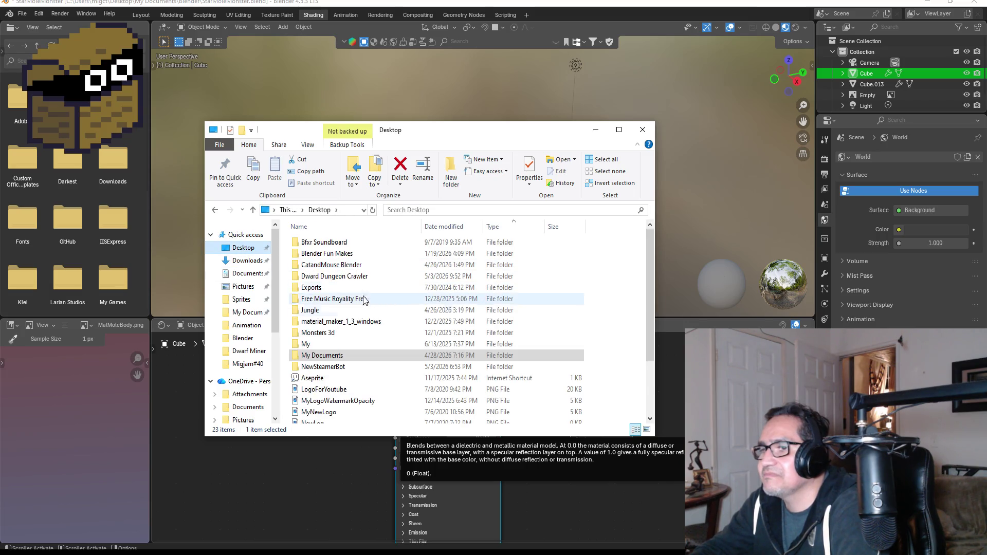
click(327, 267)
double_click(329, 276)
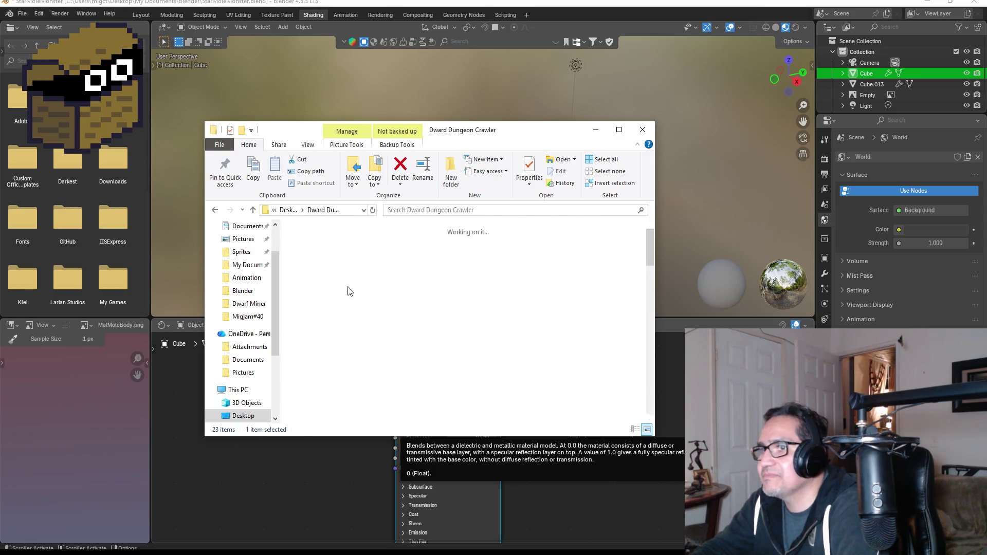
scroll(375, 316, down, 3)
Bring MatMoleNose.png into the Shader Editor and link its Color to PinkGradiant's Base Color
drag(376, 315, 283, 486)
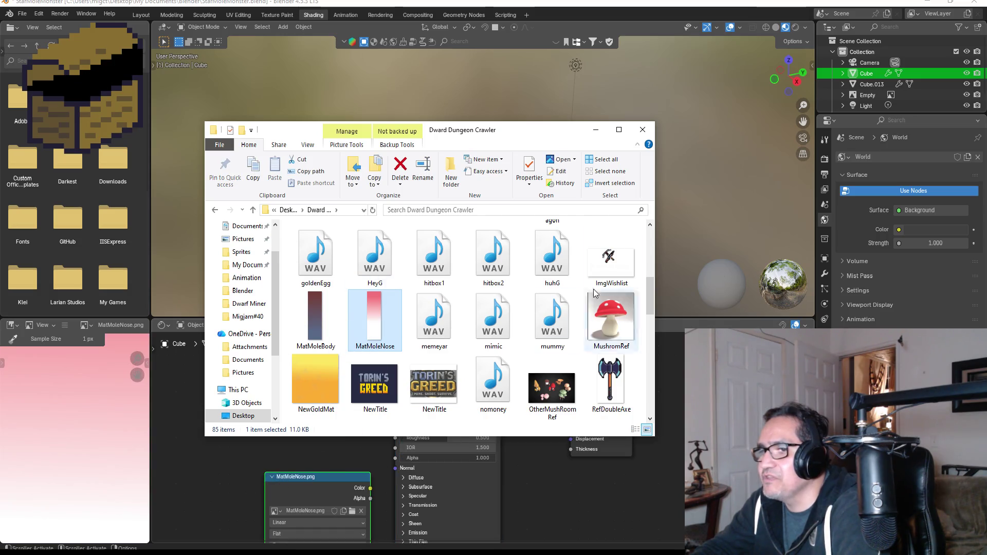
click(596, 130)
click(291, 368)
drag(354, 397, 396, 418)
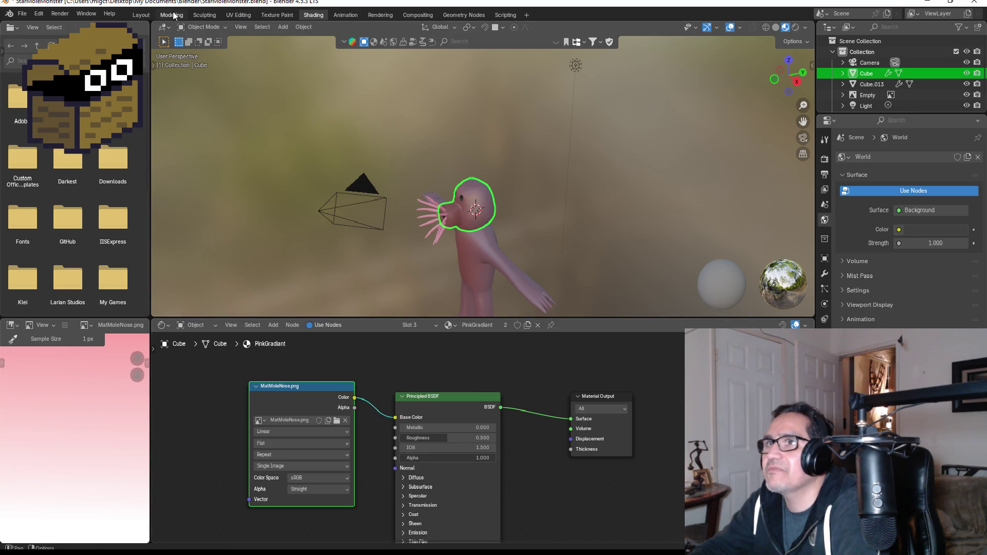
click(148, 13)
scroll(448, 223, up, 2)
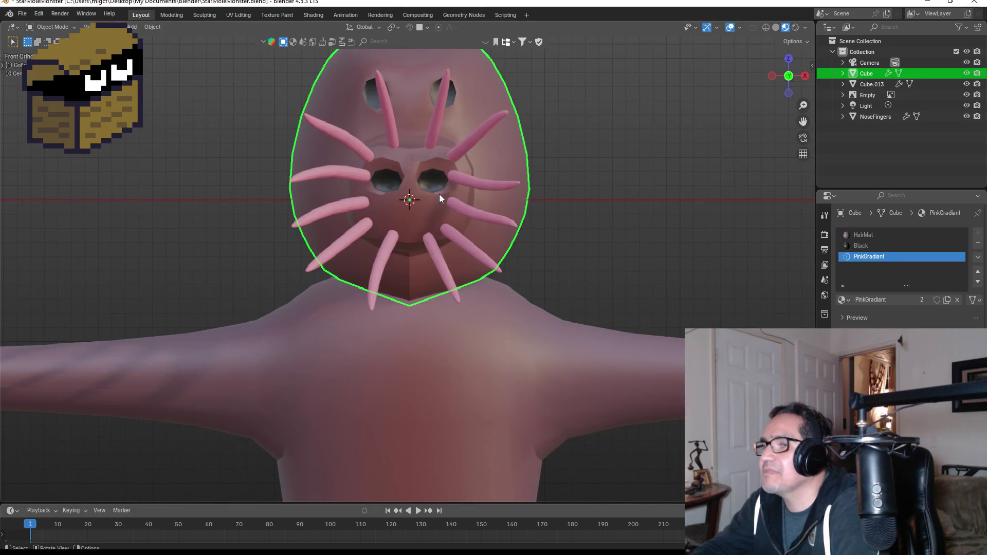
In Edit Mode on the head, select the faces of the nose on the snout
key(Tab)
mouse_move(439, 195)
middle_down()
mouse_move(464, 203)
mouse_move(452, 204)
middle_up()
click(316, 202)
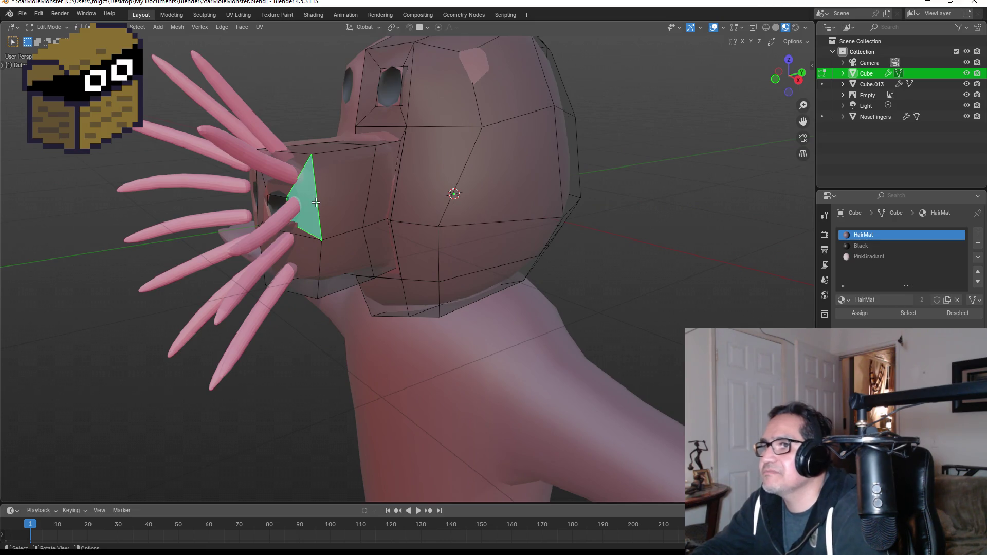
click(355, 183)
mouse_move(383, 177)
middle_down()
mouse_move(366, 288)
mouse_move(383, 255)
middle_up()
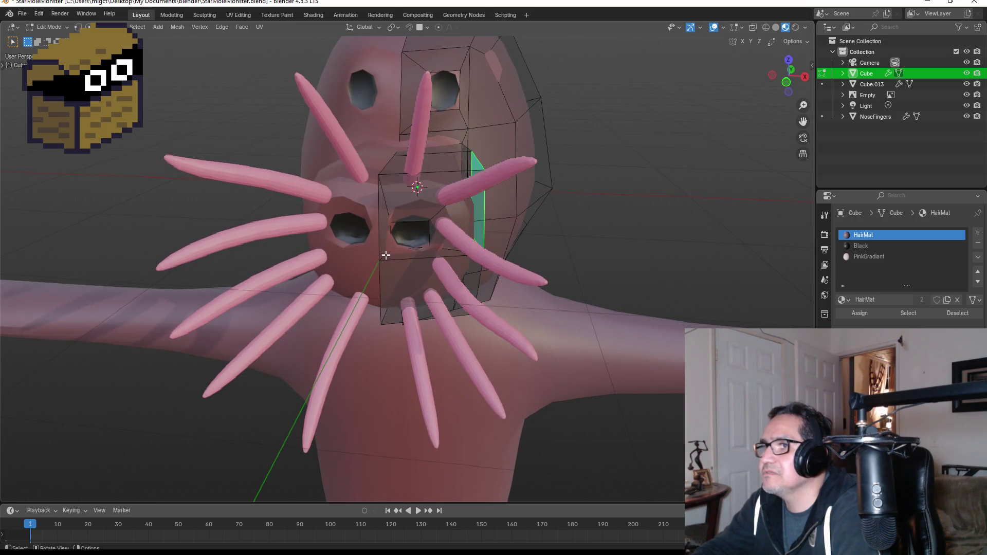
click(390, 256)
click(383, 213)
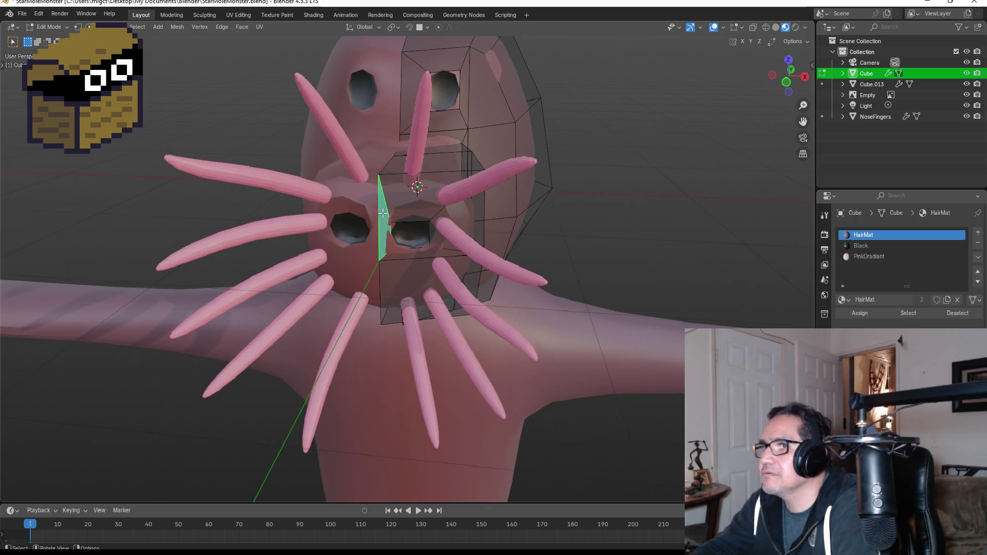
shift+click(412, 196)
shift+click(468, 213)
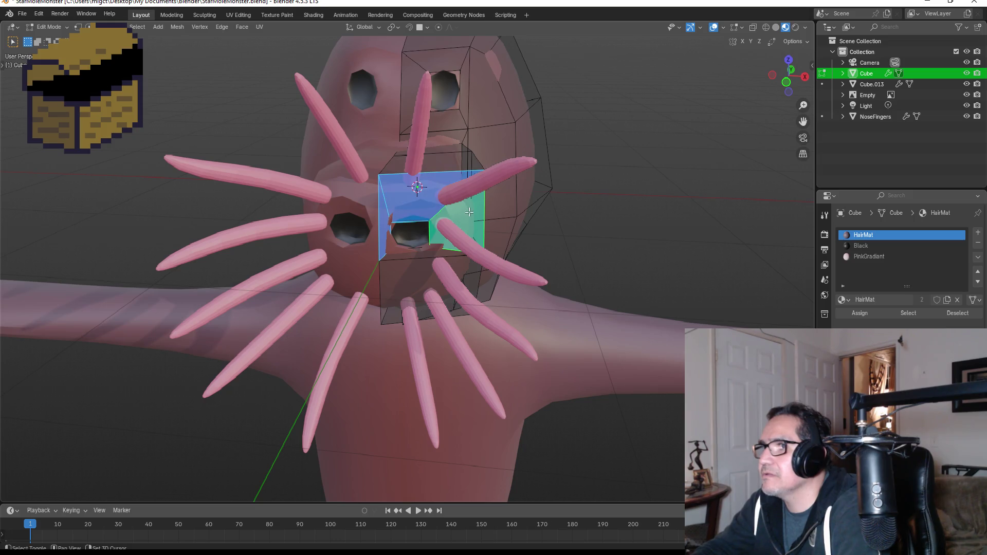
shift+click(413, 257)
shift+click(406, 280)
middle_drag(406, 280, 357, 235)
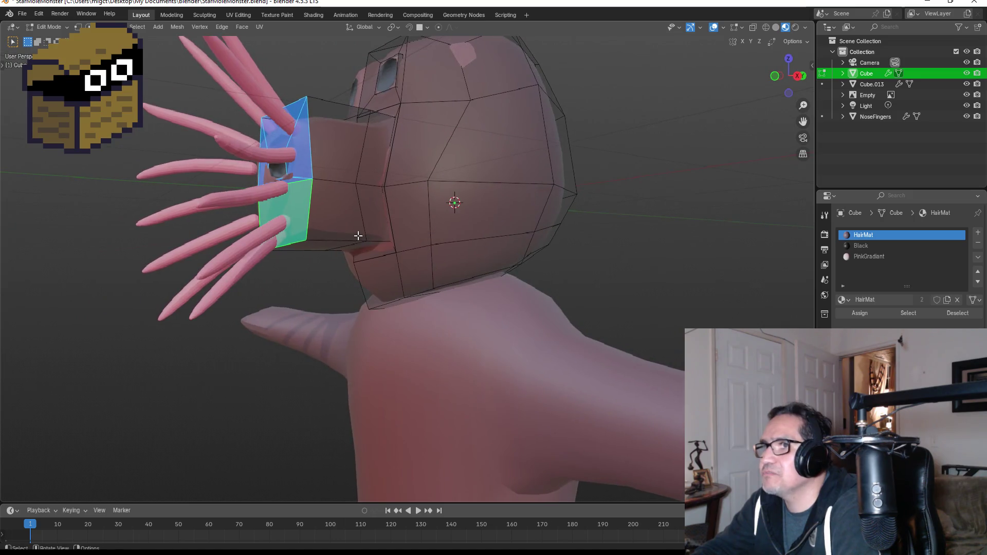
Assign the PinkGradiant material to the selected nose faces and leave Edit Mode
click(862, 256)
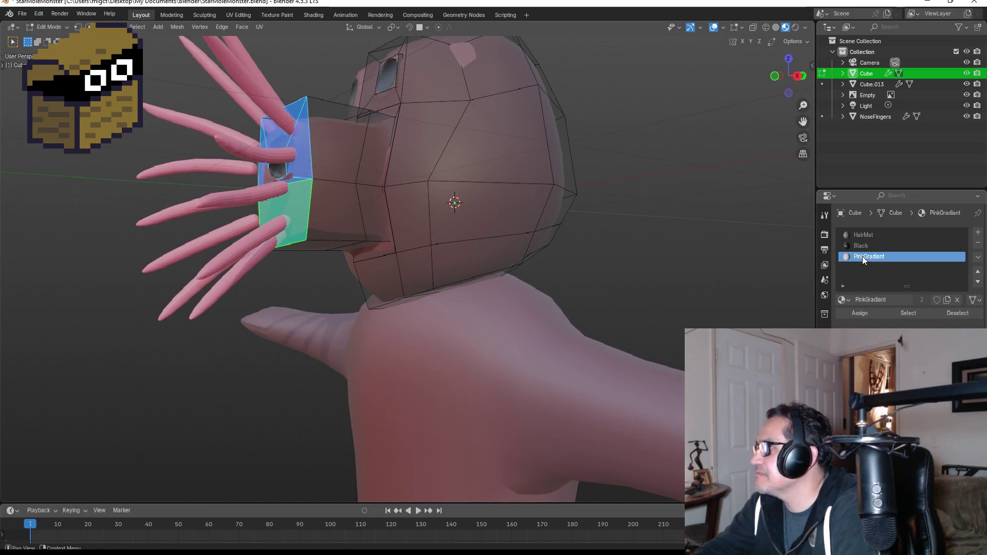
click(862, 313)
mouse_move(643, 246)
middle_down()
mouse_move(555, 220)
mouse_move(606, 233)
mouse_move(606, 214)
mouse_move(581, 224)
mouse_move(570, 186)
mouse_move(501, 212)
mouse_move(531, 217)
middle_up()
scroll(598, 234, down, 3)
key(Tab)
Select the body mesh Cube.013, enter Edit Mode, and view it from the top
scroll(580, 234, up, 3)
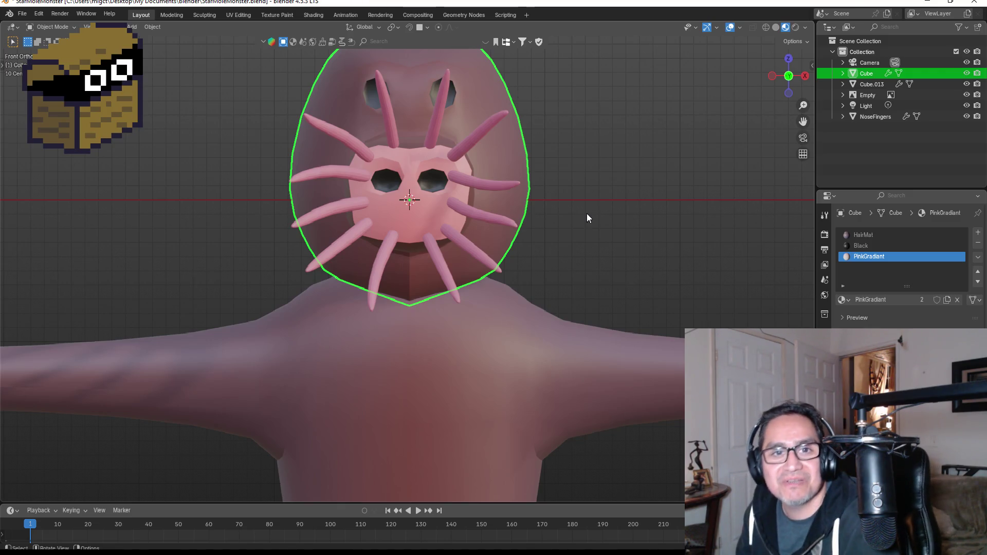
scroll(611, 214, down, 4)
middle_drag(549, 181, 476, 205)
key(KP_1)
click(448, 337)
mouse_move(637, 233)
middle_down()
mouse_move(559, 260)
mouse_move(643, 300)
mouse_move(751, 272)
mouse_move(769, 155)
mouse_move(425, 136)
middle_up()
key(Tab)
click(790, 66)
scroll(353, 113, up, 4)
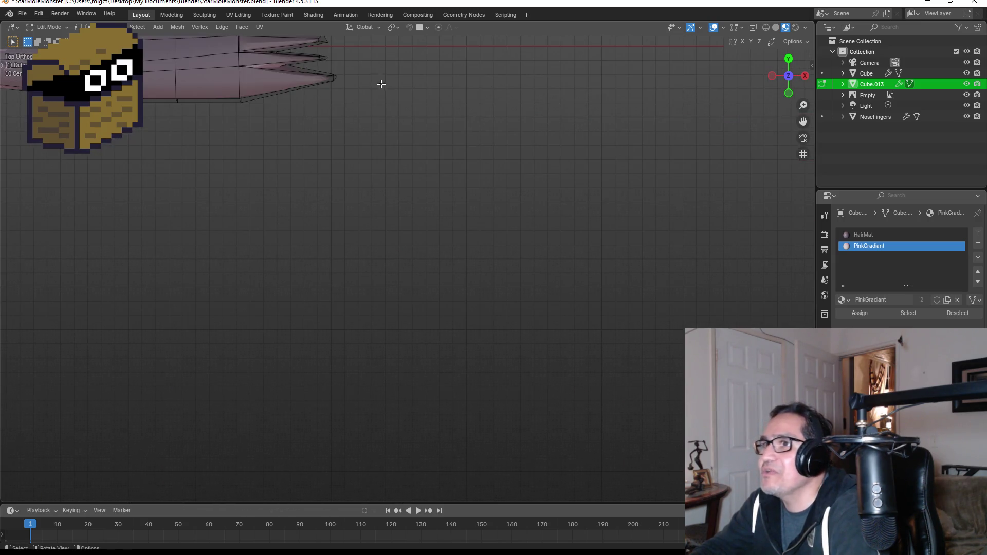
Select the fingertip geometry and give it a new material slot with a material named White
shift+middle_drag(379, 91, 451, 326)
key(shift+z)
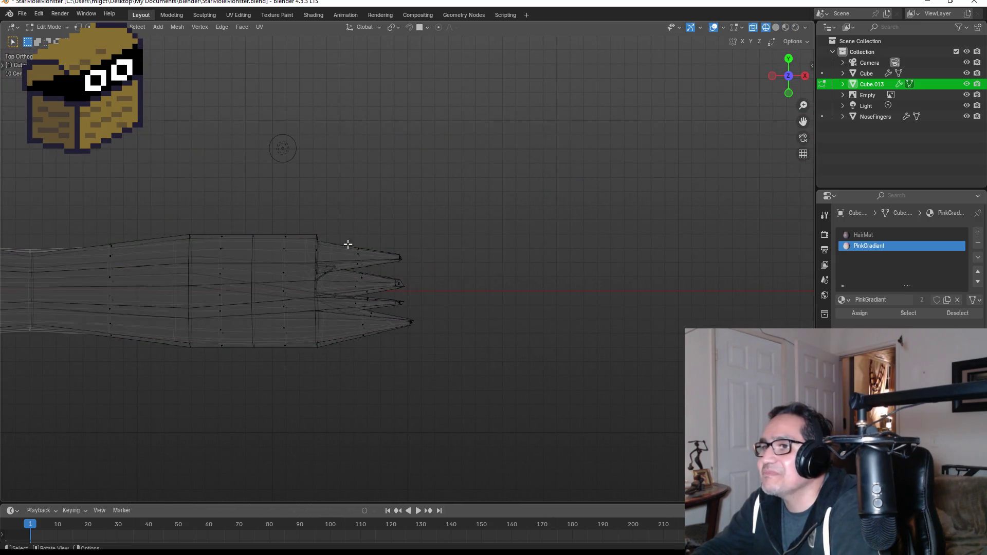
drag(328, 224, 426, 364)
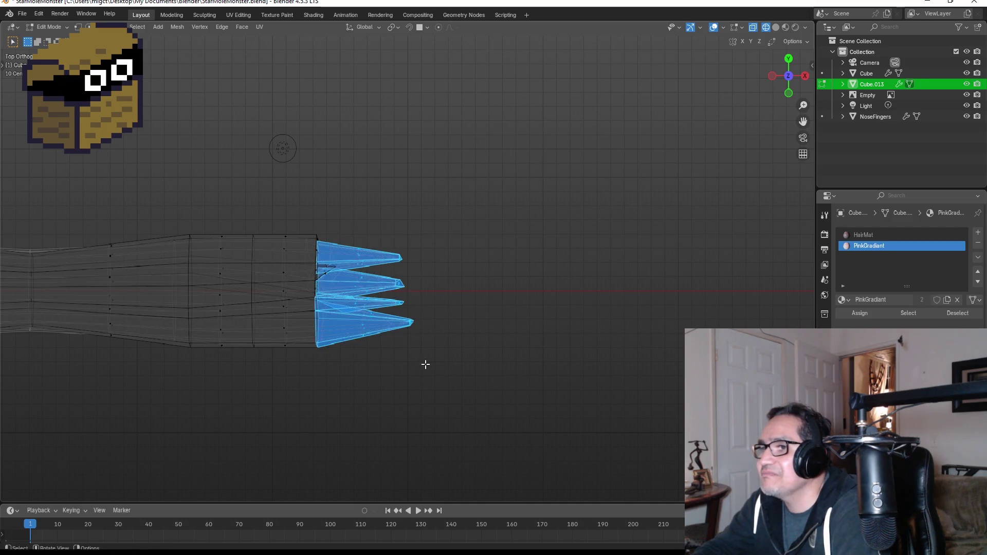
click(978, 232)
click(848, 299)
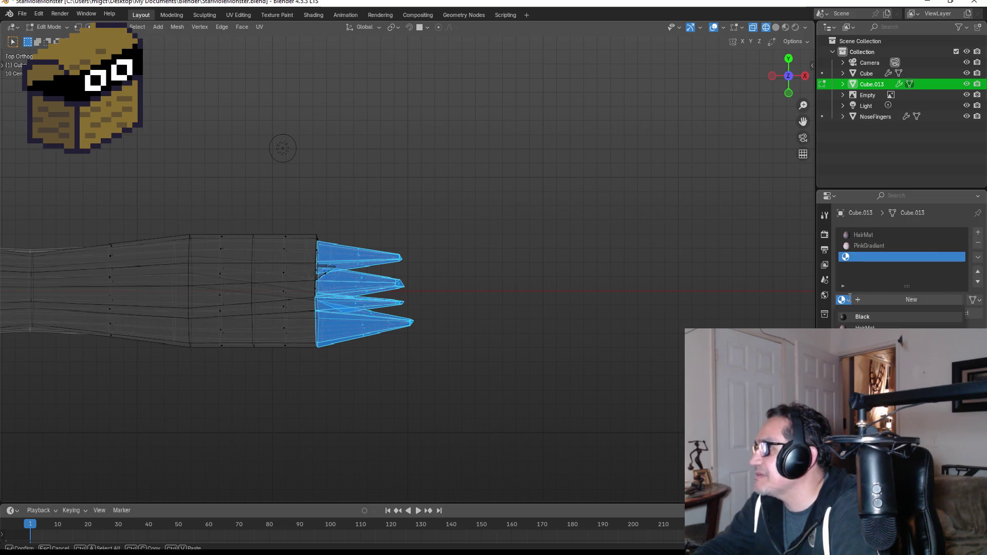
click(893, 299)
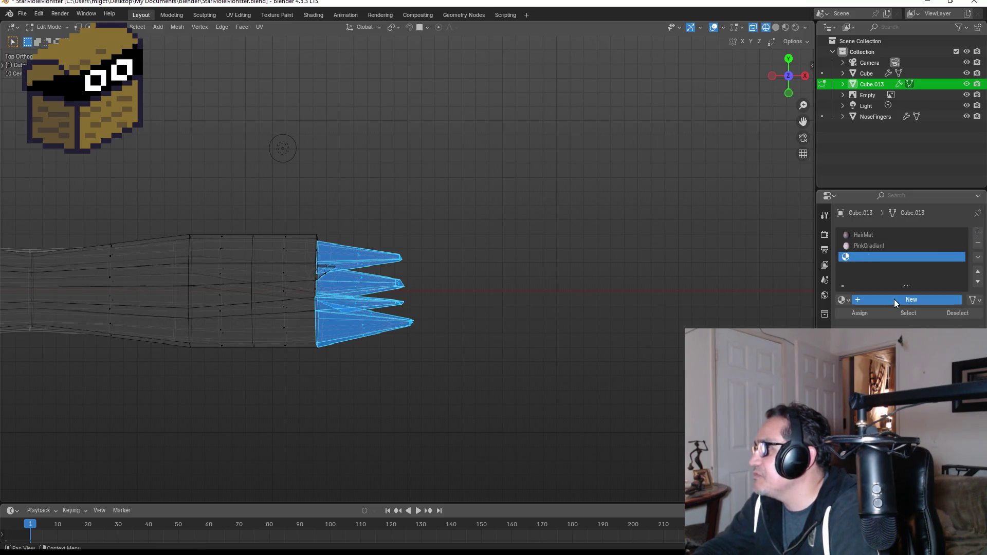
double_click(886, 257)
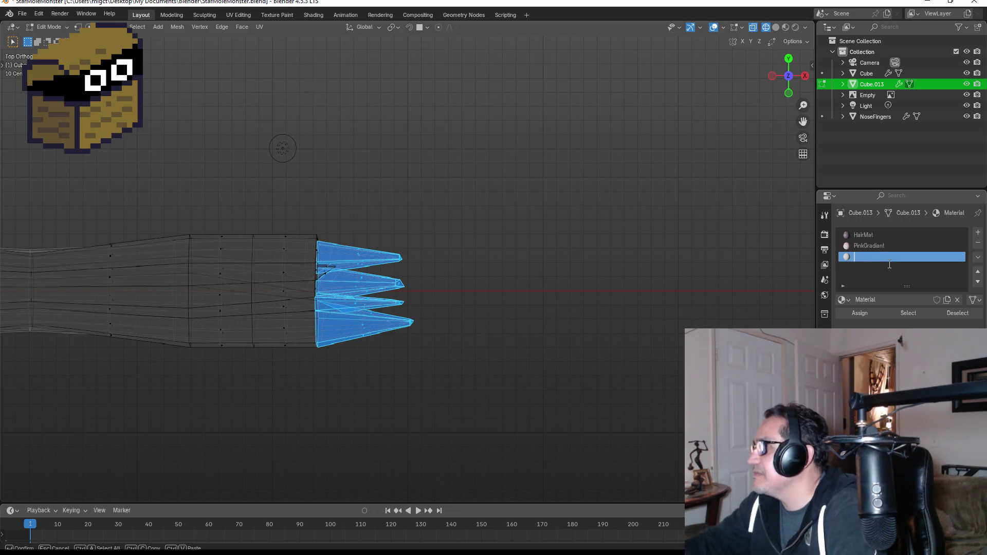
text(White)
key(Return)
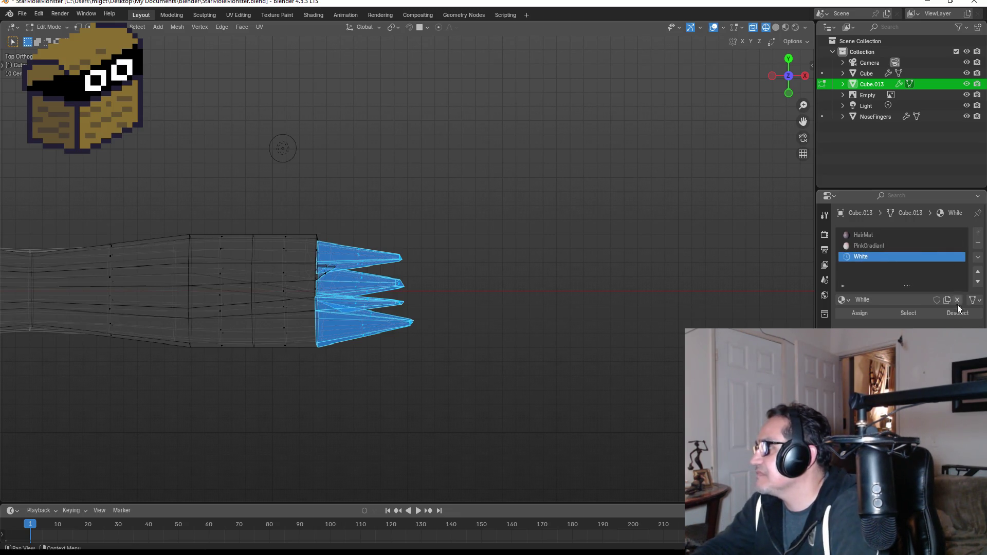
Select the foot tips and assign them the White material
key(KP_1)
key(Tab)
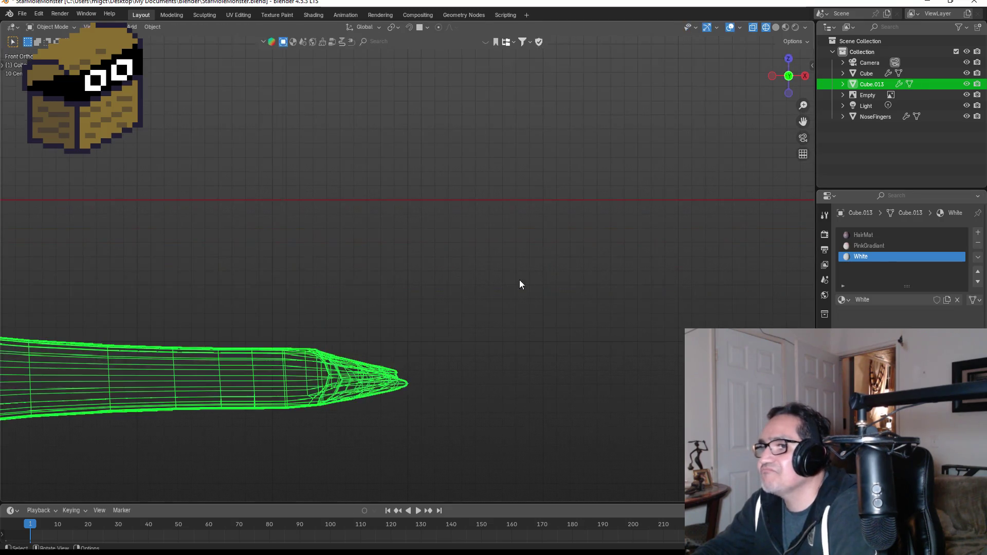
scroll(421, 299, down, 8)
shift+middle_drag(293, 367, 362, 206)
middle_drag(360, 276, 255, 281)
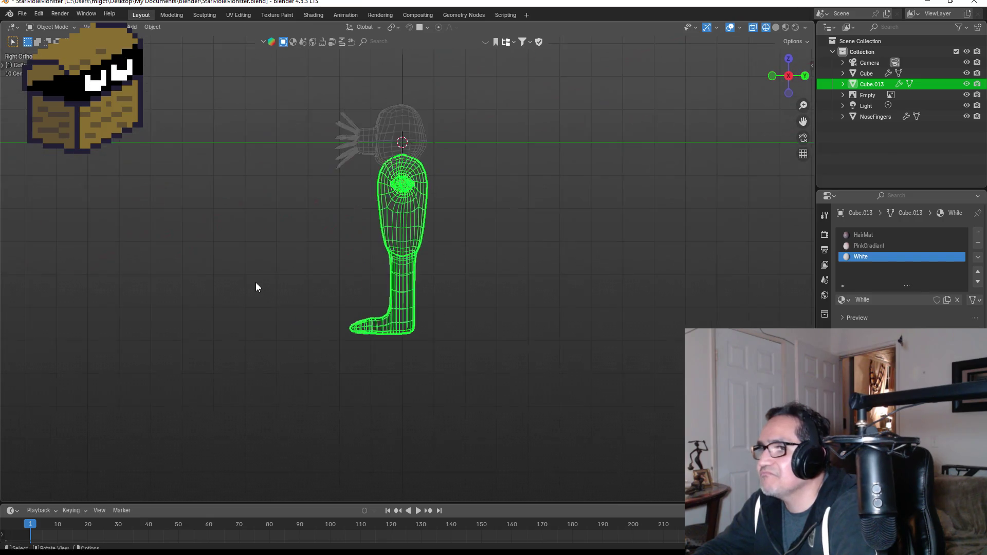
scroll(275, 354, up, 1)
key(Tab)
mouse_move(281, 333)
mouse_down()
mouse_move(324, 401)
mouse_move(342, 407)
mouse_up()
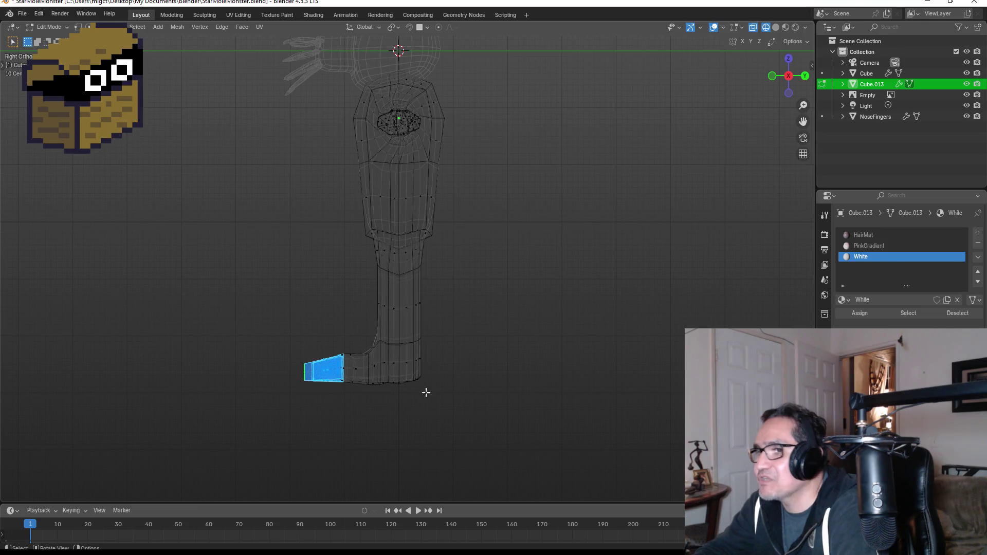
click(857, 313)
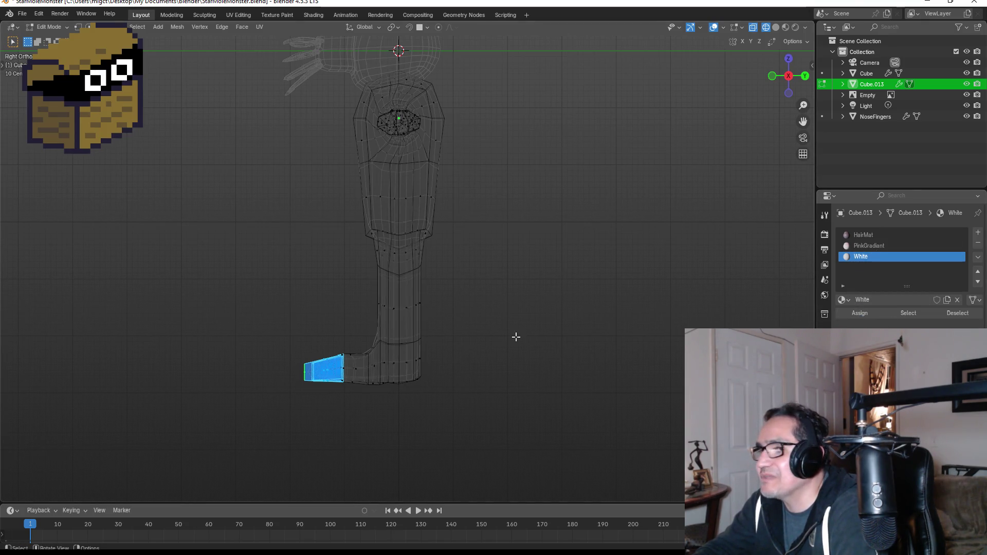
Switch to Material Preview shading to see the white tips and inspect the finished body
key(KP_1)
key(z)
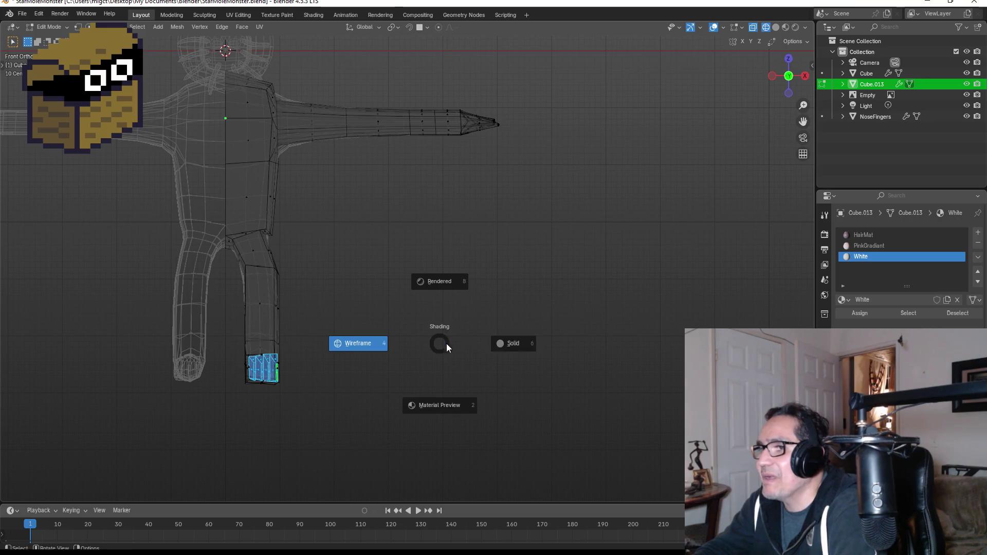
click(449, 396)
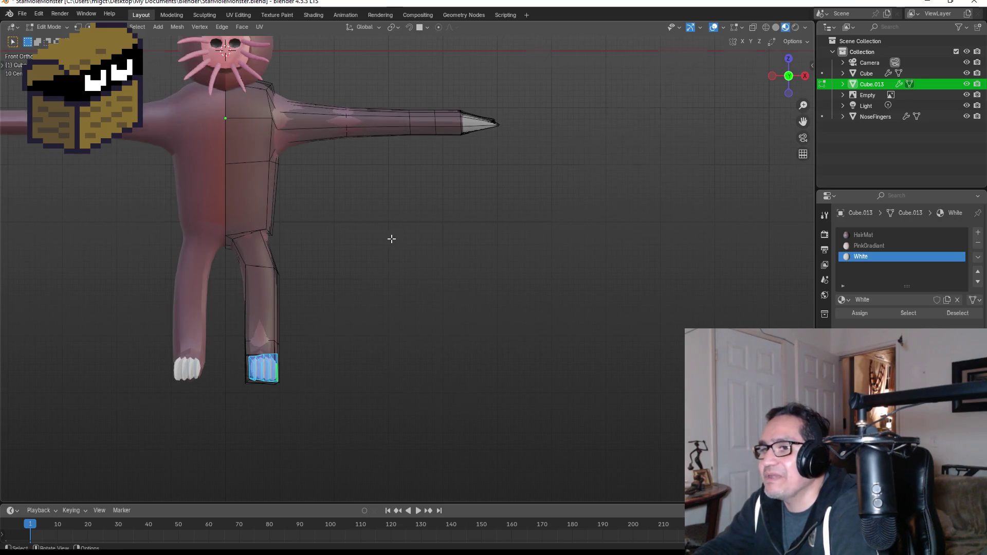
scroll(391, 238, down, 1)
key(Tab)
mouse_move(393, 269)
middle_down()
mouse_move(421, 184)
mouse_move(487, 194)
mouse_move(362, 204)
middle_up()
key(KP_5)
key(KP_1)
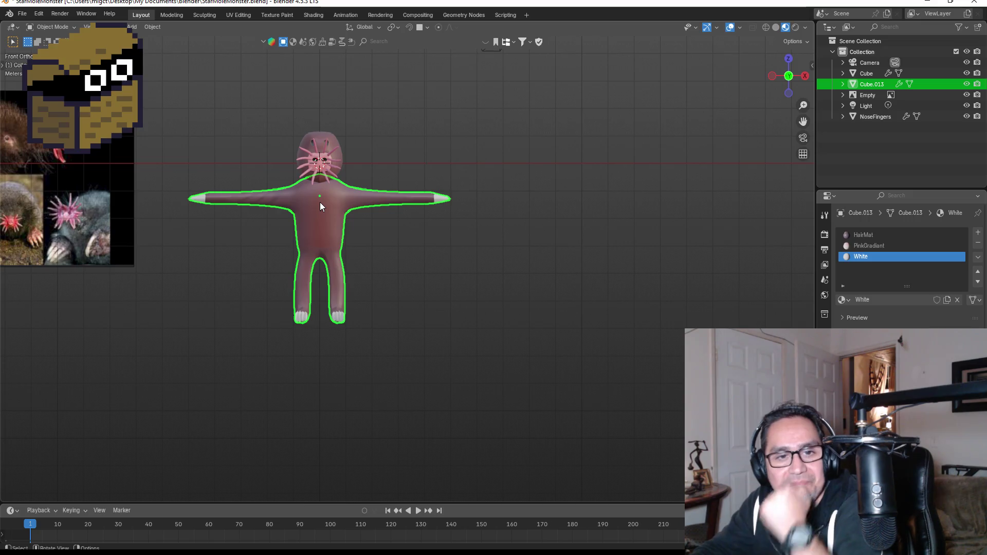
scroll(283, 137, up, 4)
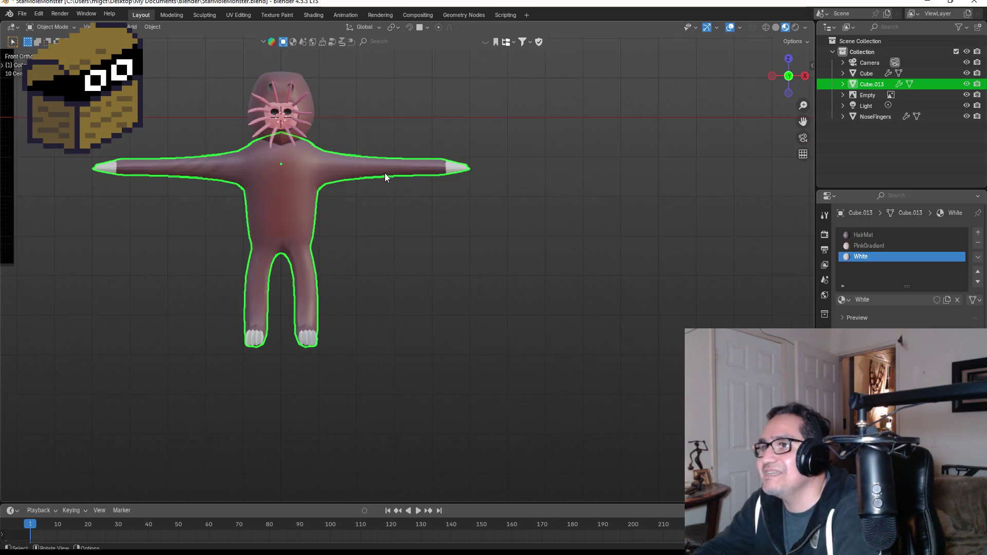
middle_drag(498, 138, 477, 180)
key(KP_1)
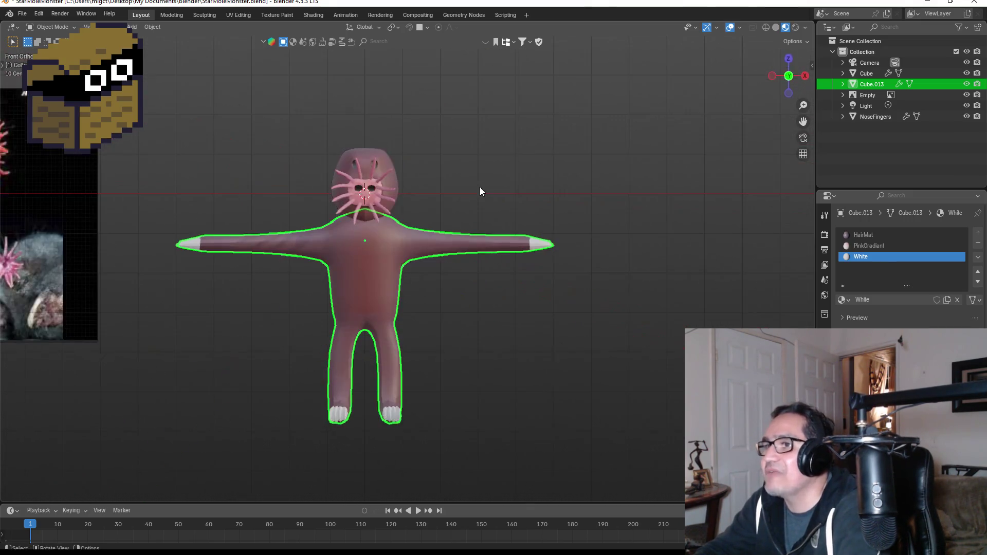
click(431, 285)
click(378, 280)
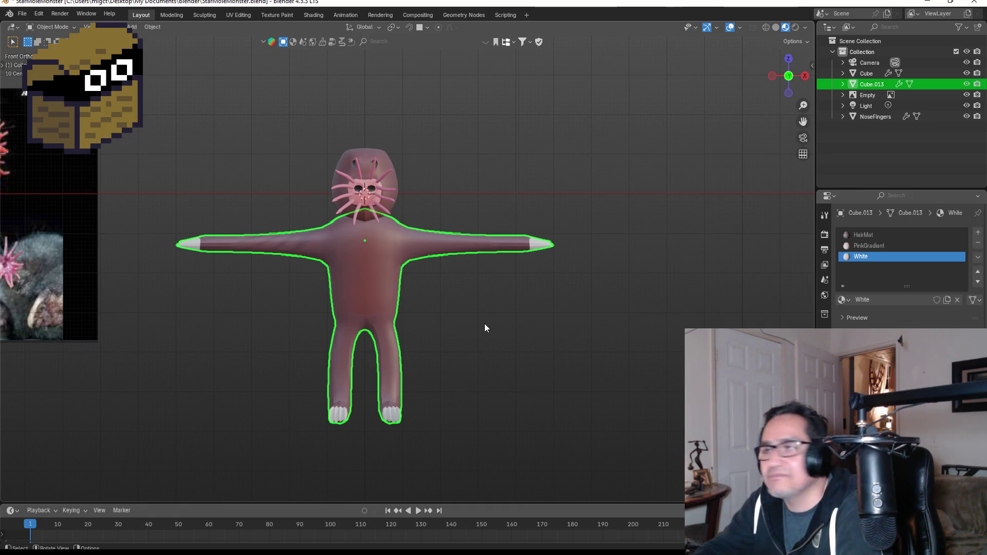
click(414, 304)
scroll(446, 314, up, 3)
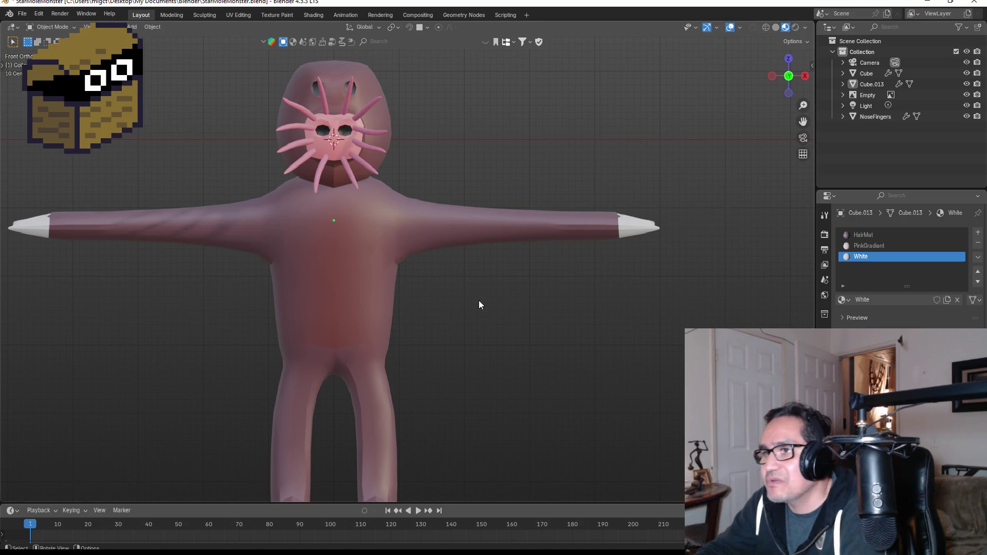
key(shift+a)
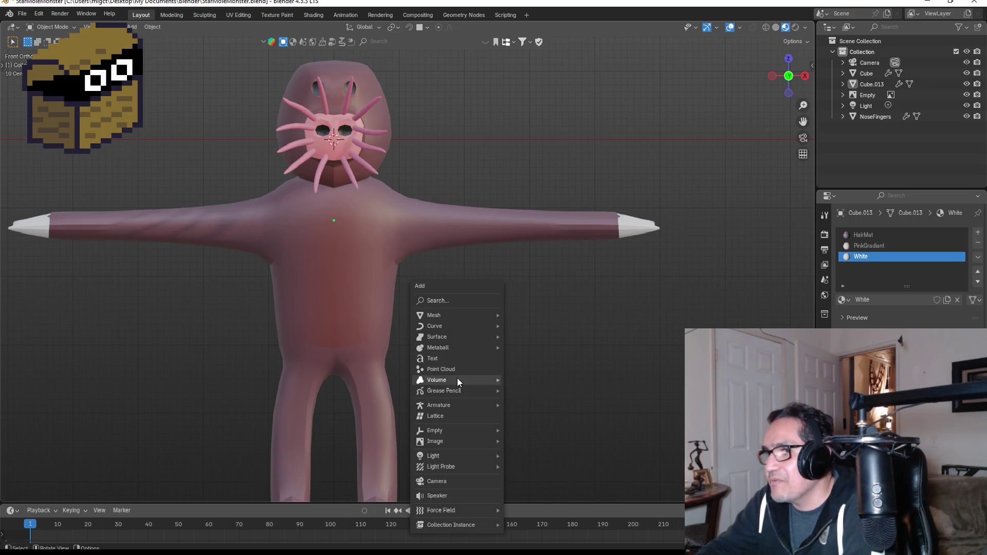
Add a Rigify Human metarig to the scene
mouse_move(455, 337)
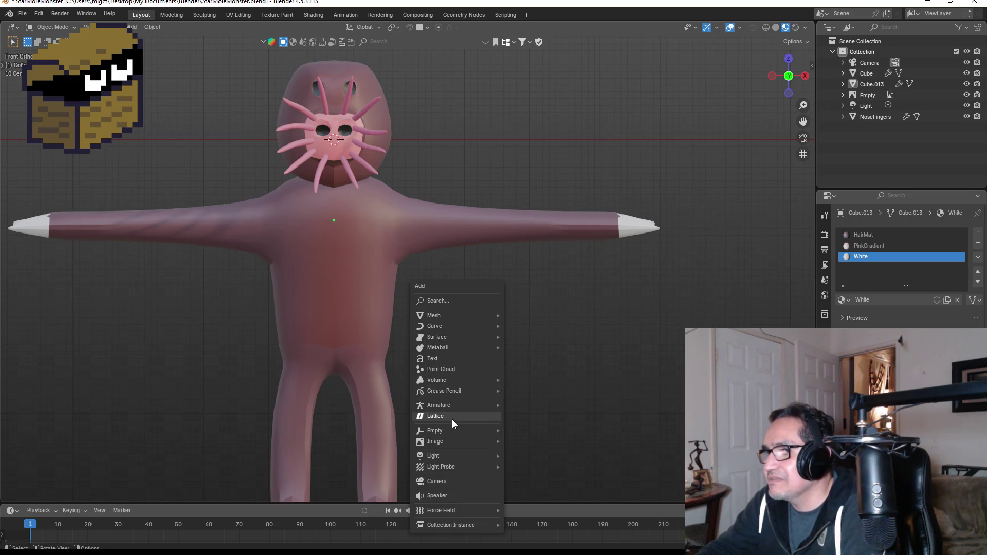
mouse_move(452, 406)
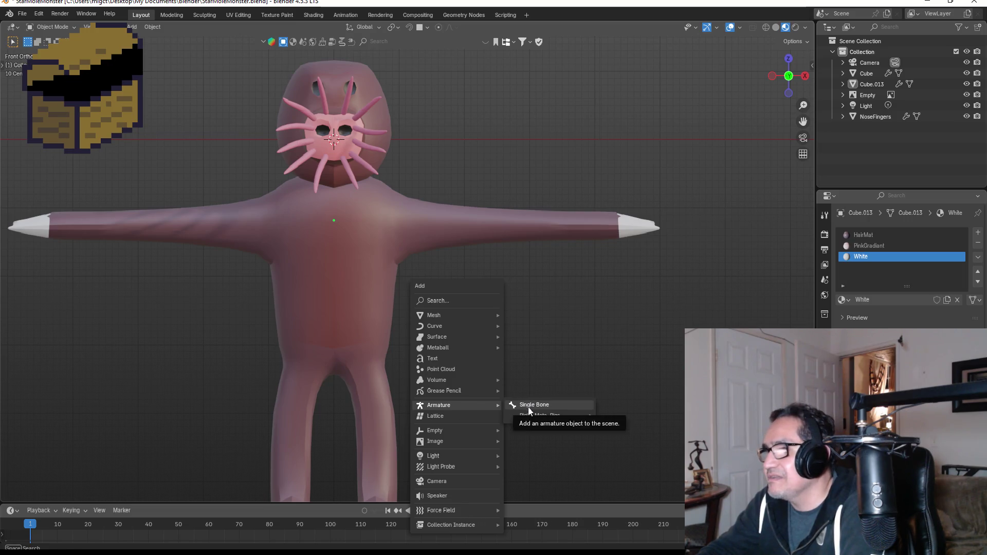
mouse_move(534, 416)
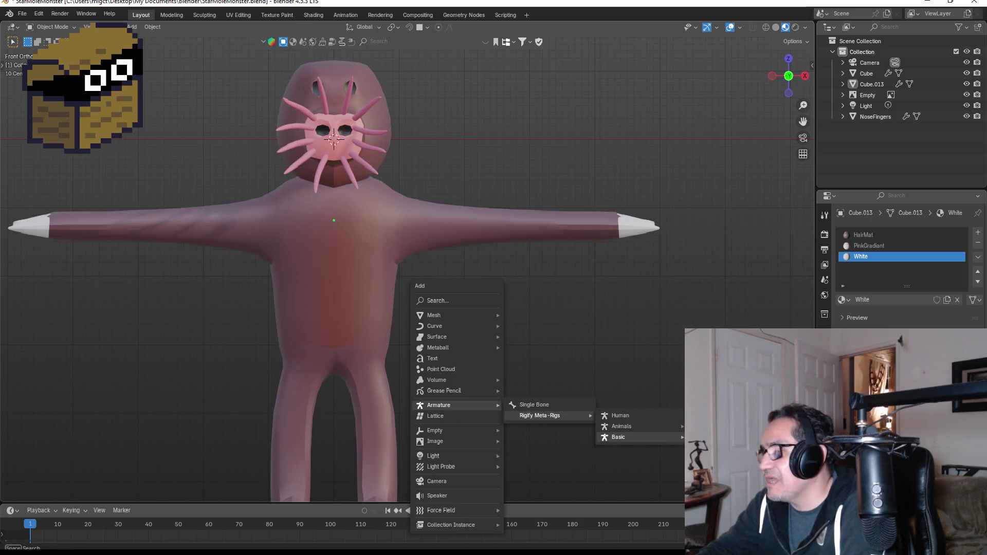
click(620, 416)
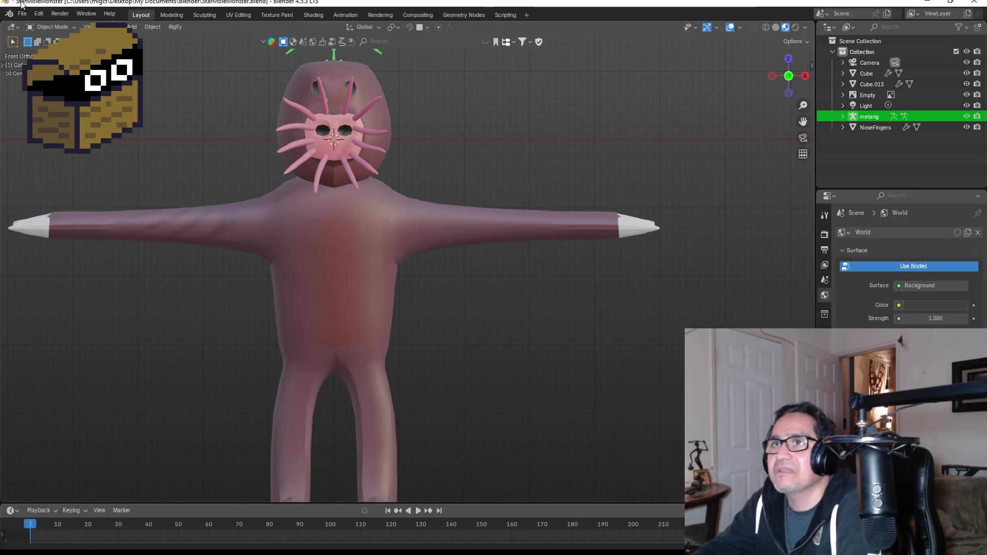
Save the project as StarMoleMonster.blend and select the body mesh Cube.013
click(22, 14)
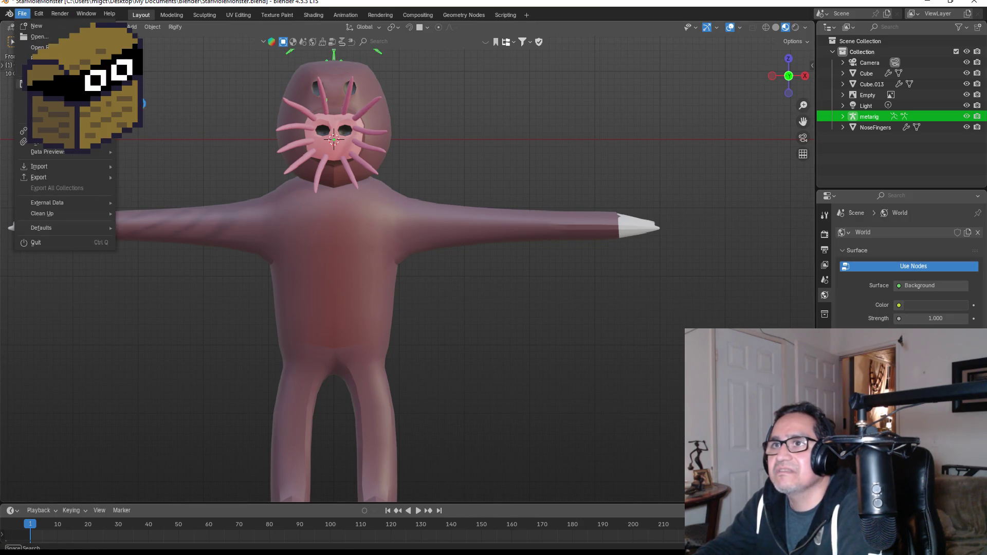
key(ctrl+s)
scroll(440, 285, down, 4)
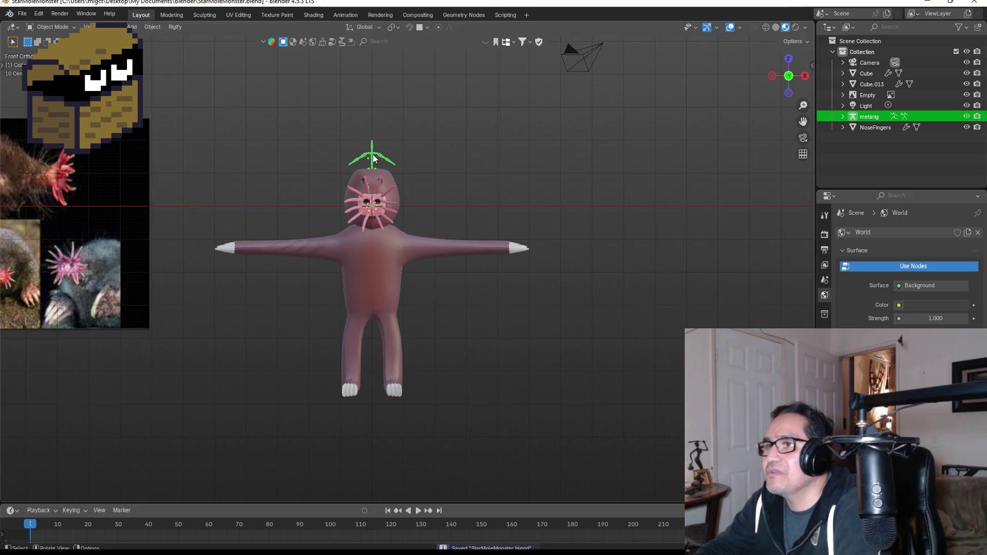
click(374, 264)
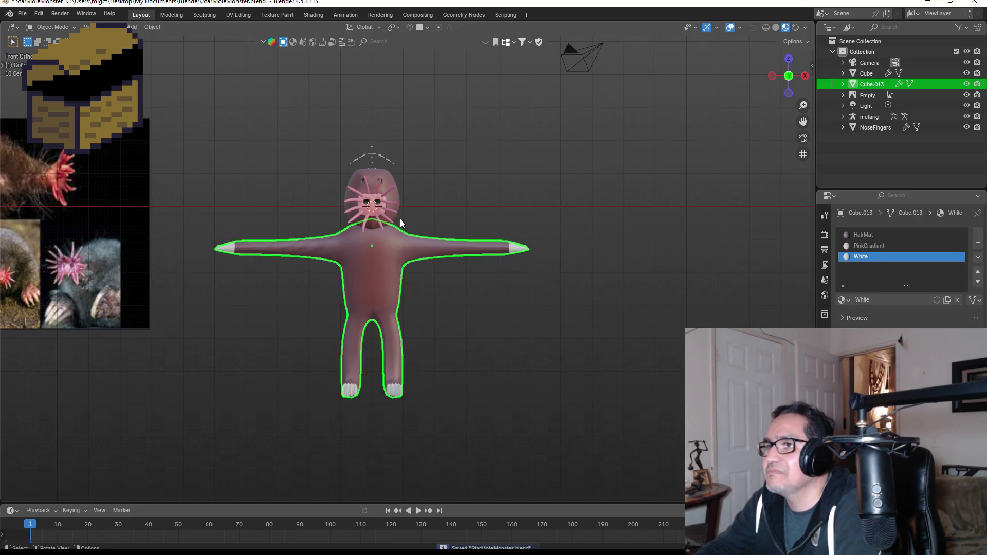
Select the head and body meshes and try a vertical move, cancelling both attempts
shift+click(387, 178)
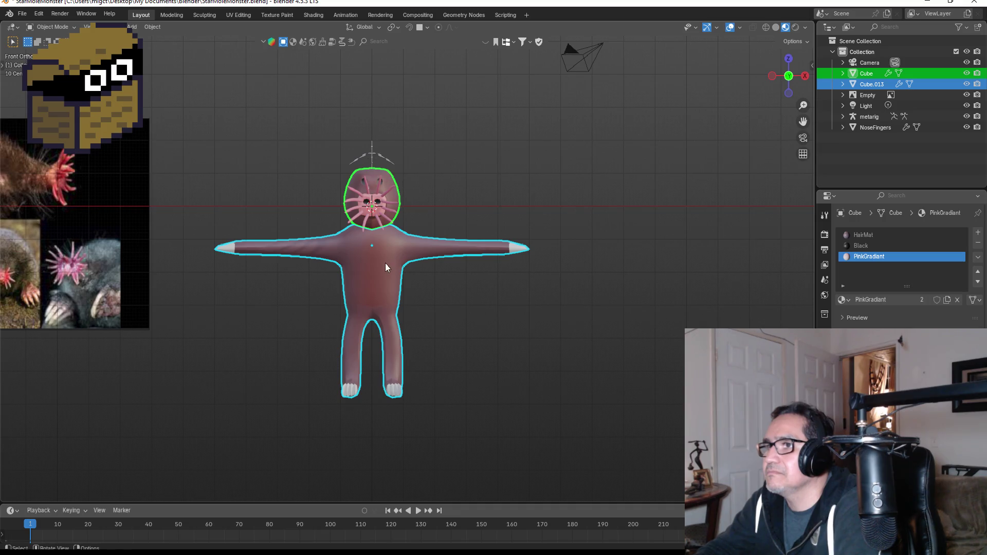
key(g)
key(z)
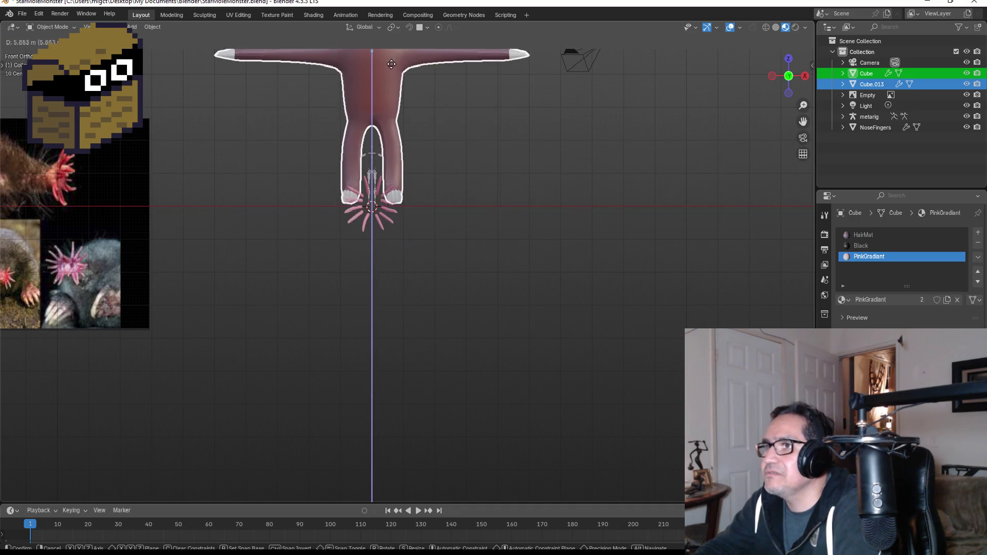
right_click(390, 82)
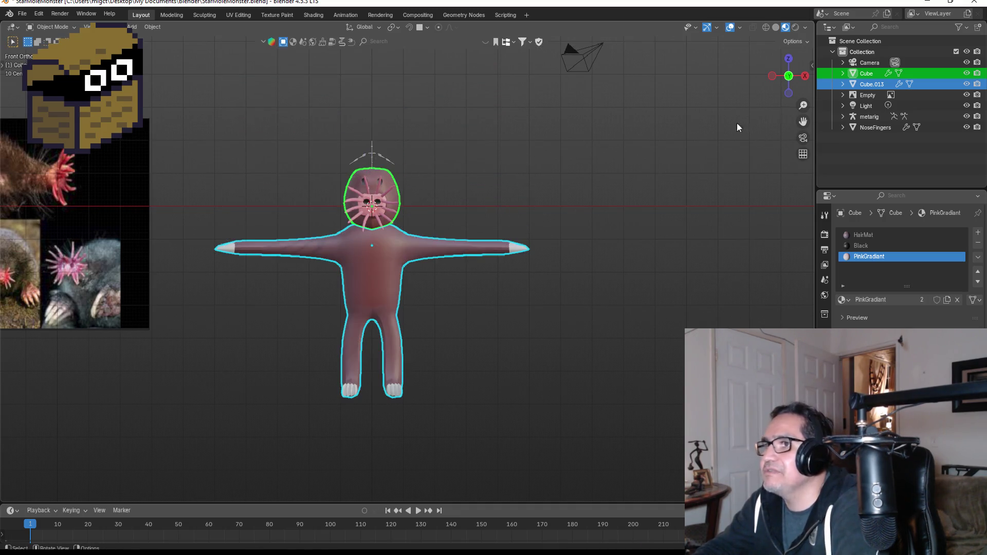
shift+click(869, 128)
key(g)
key(z)
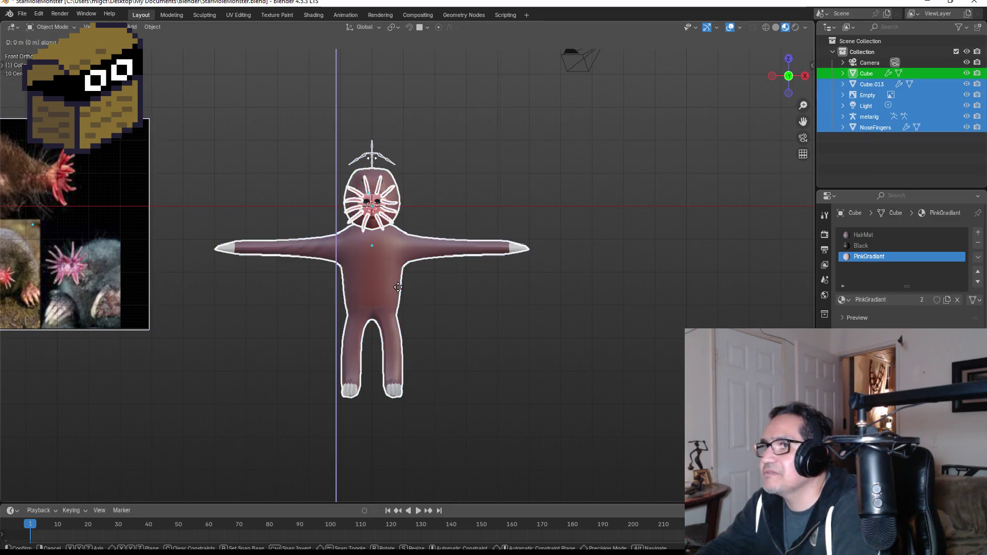
key(Escape)
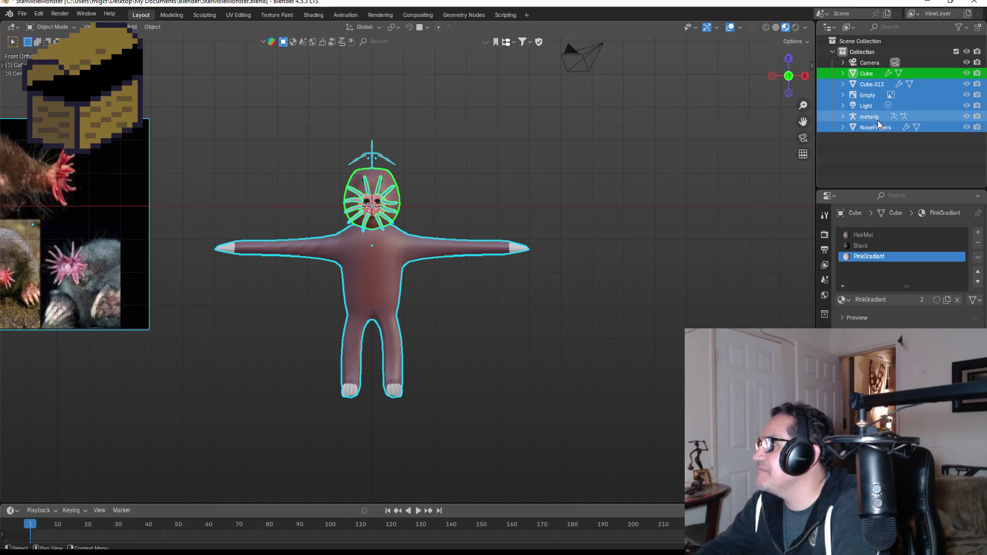
Raise NoseFingers, Cube.013 and Cube together along Z so the feet rest on the ground
click(869, 119)
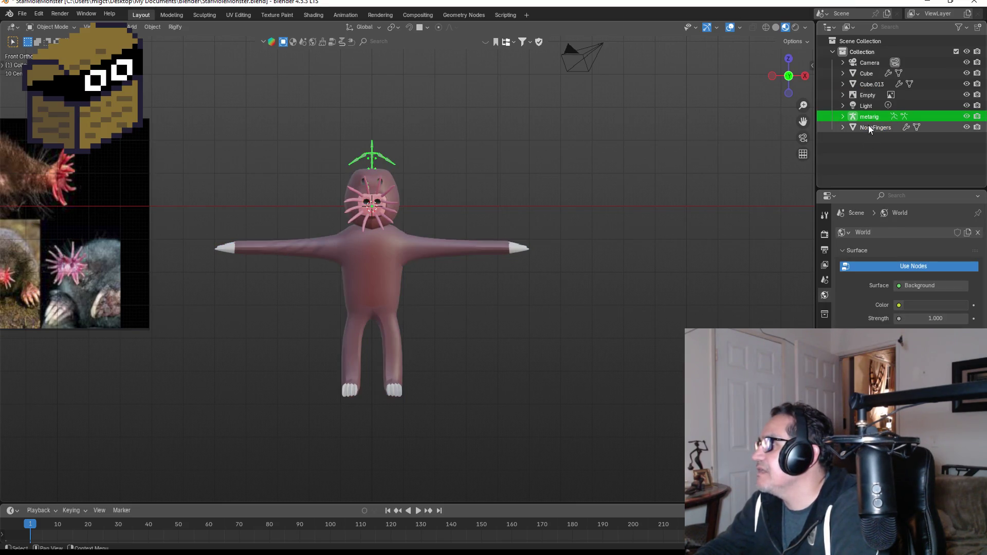
click(867, 127)
ctrl+click(865, 84)
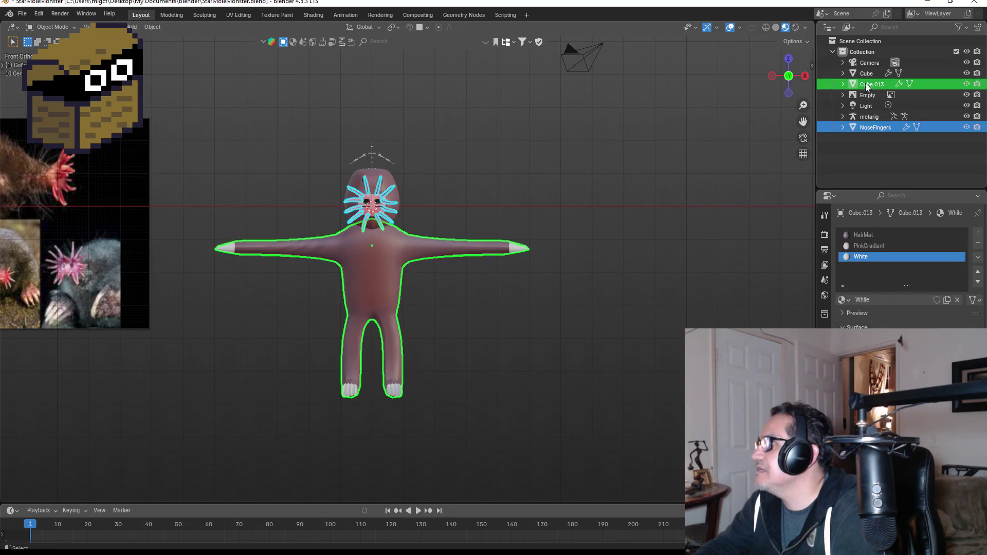
ctrl+click(868, 77)
key(g)
key(z)
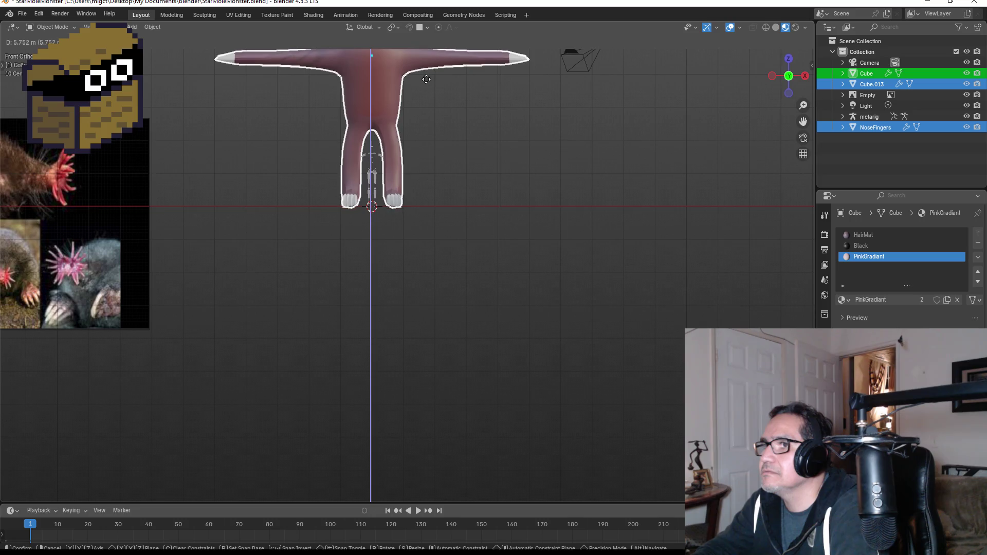
click(429, 86)
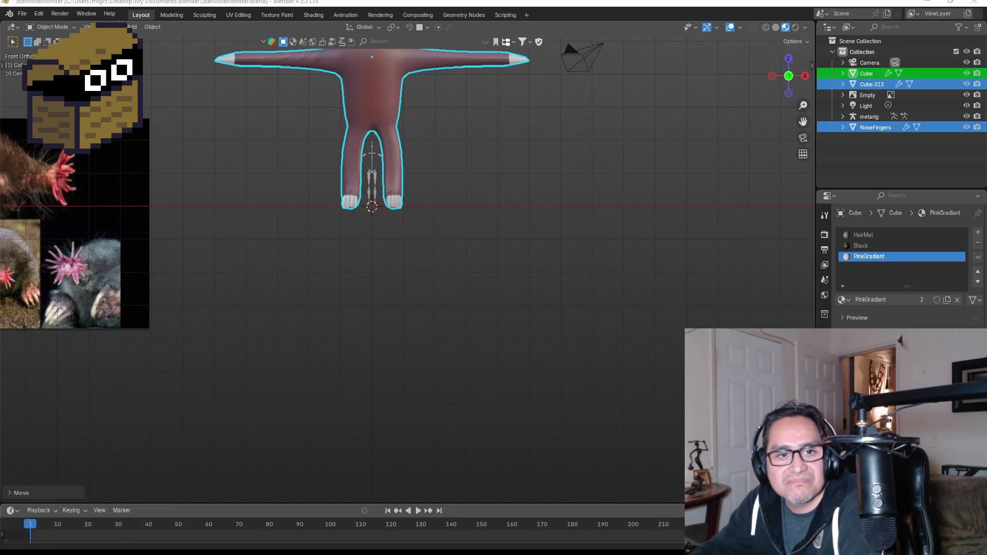
scroll(447, 180, up, 3)
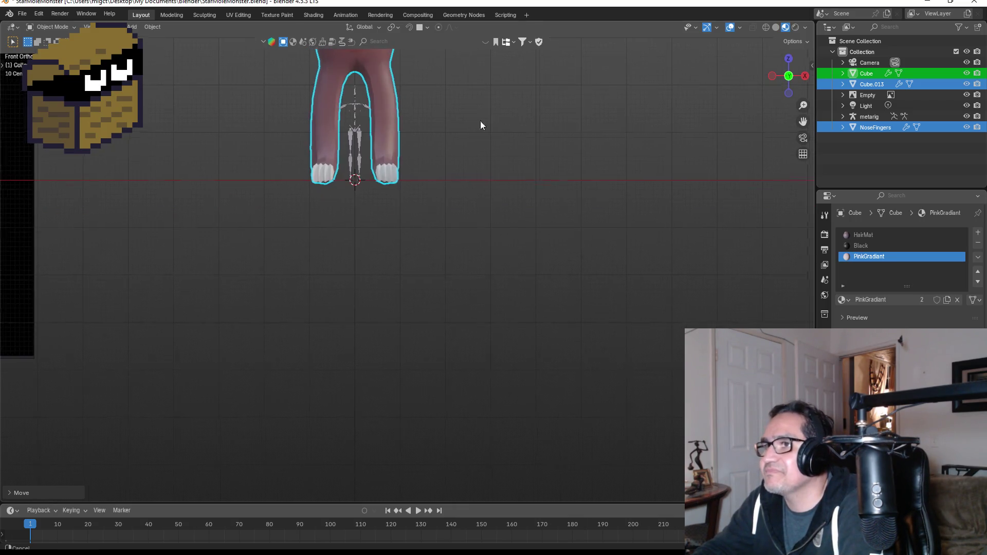
key(KP_Decimal)
click(387, 360)
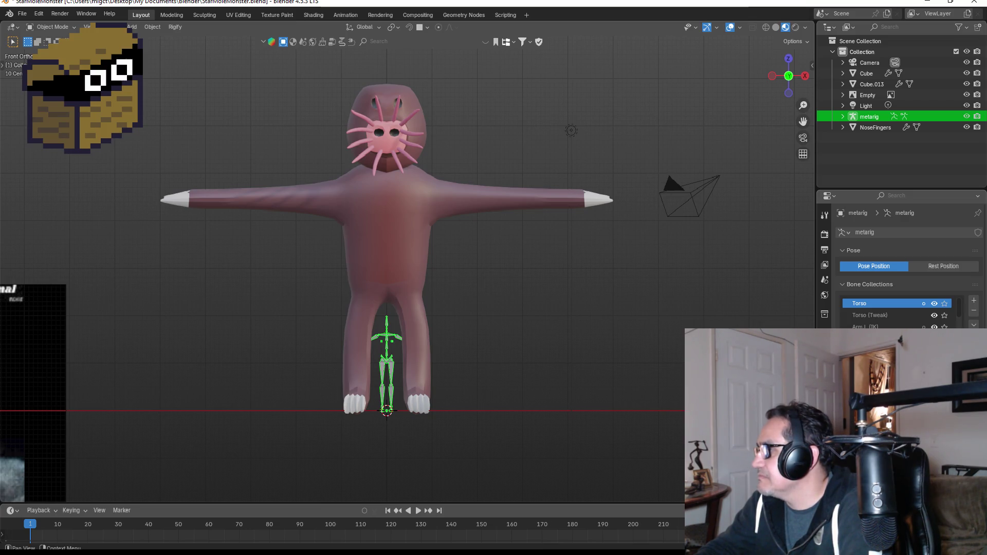
Scale the metarig up to roughly the monster's size
key(g)
key(z)
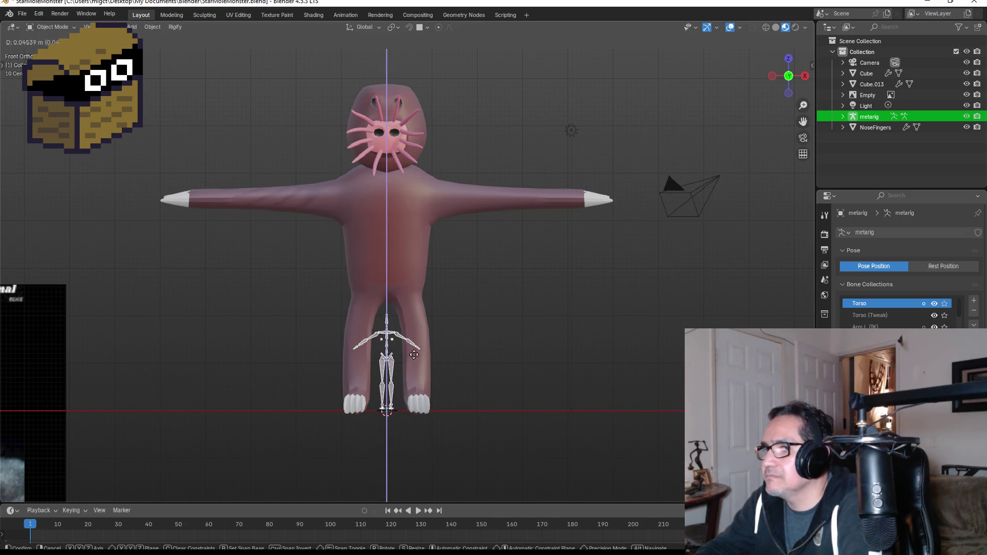
click(417, 356)
key(s)
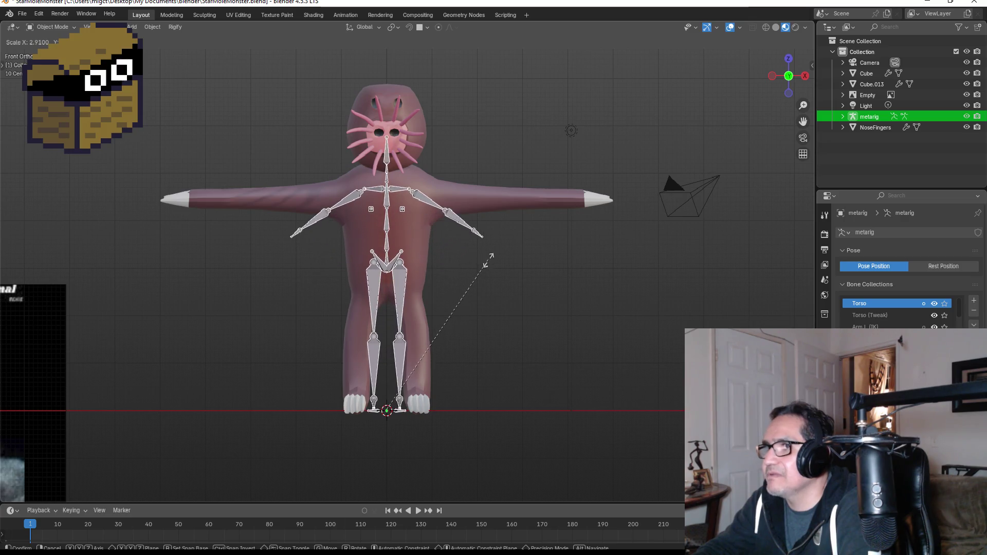
click(495, 266)
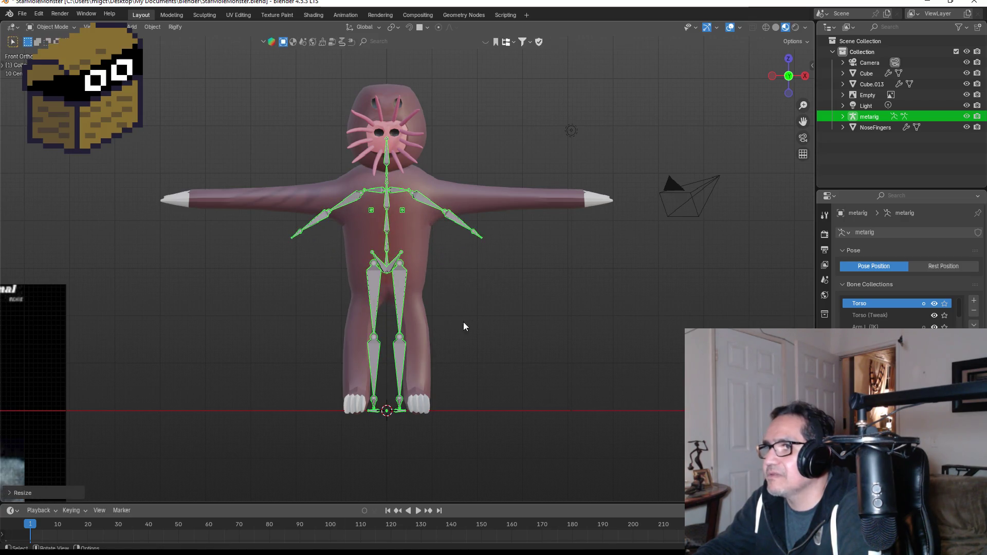
Enter Edit Mode on the metarig and select the right shin and thigh bones
key(Tab)
key(b)
drag(392, 310, 426, 410)
shift+click(401, 297)
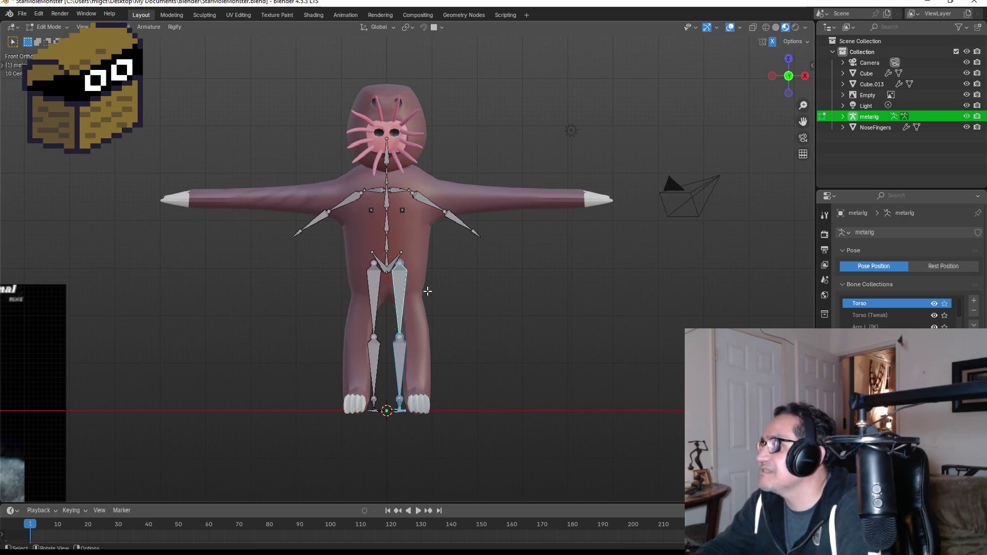
Spread the leg bones apart along X so they sit inside the monster's legs
key(g)
key(x)
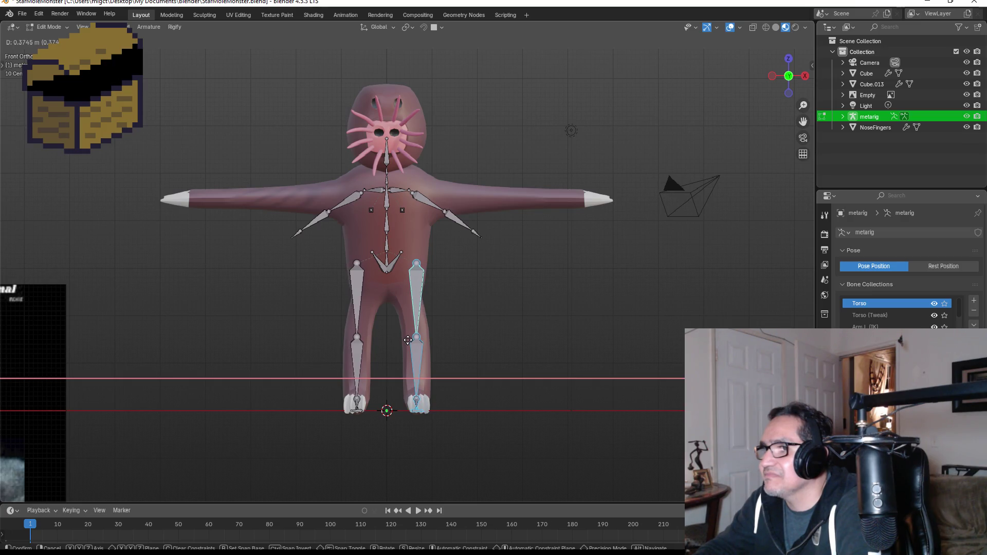
click(408, 340)
mouse_move(470, 344)
shift+middle_down()
mouse_move(485, 330)
mouse_move(491, 258)
shift+middle_up()
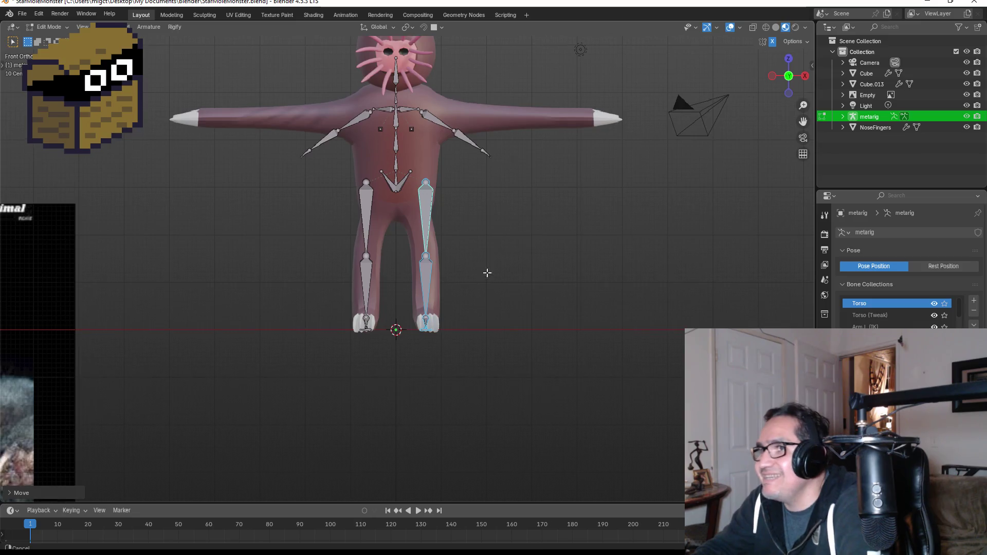
scroll(460, 298, up, 3)
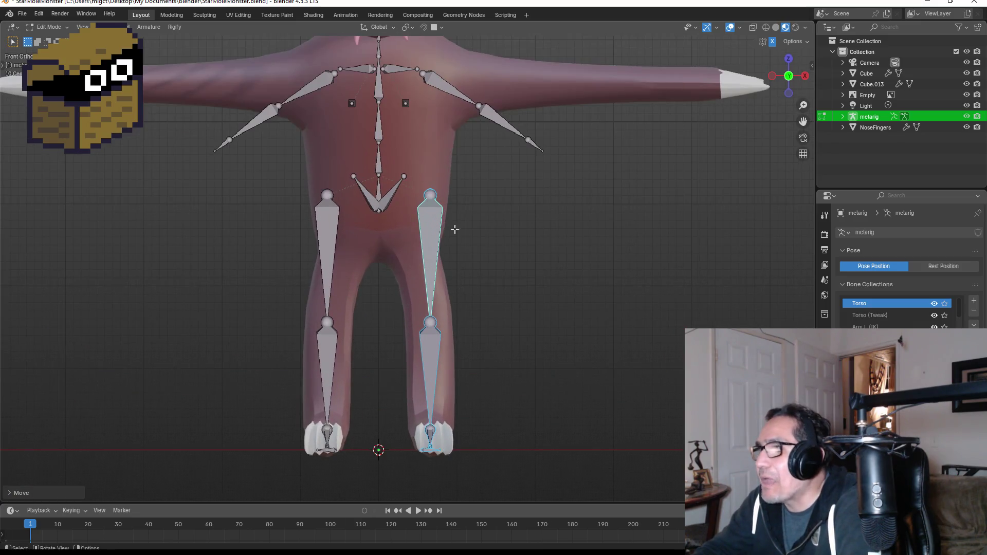
Lower the knee joint and the hip joint into the legs and body
click(430, 356)
key(s)
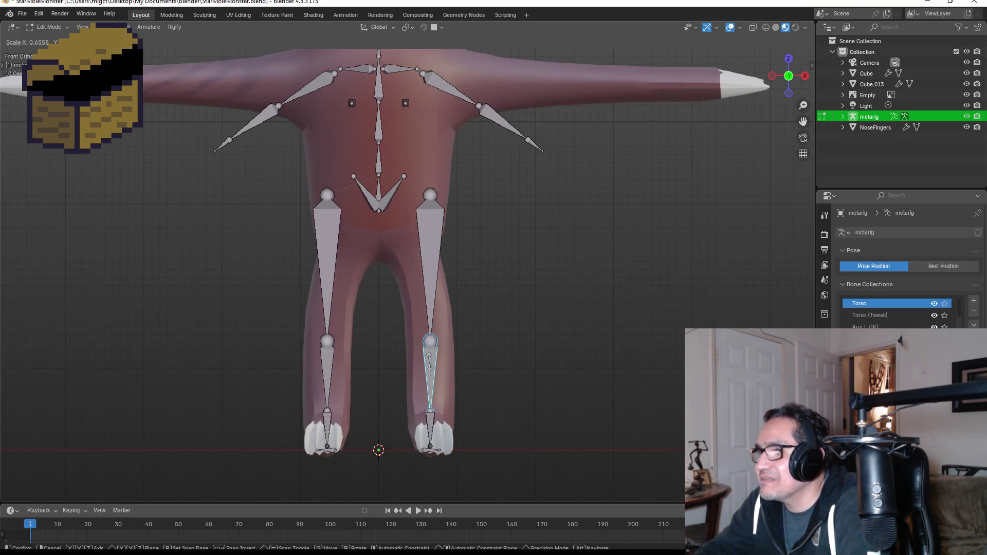
key(Escape)
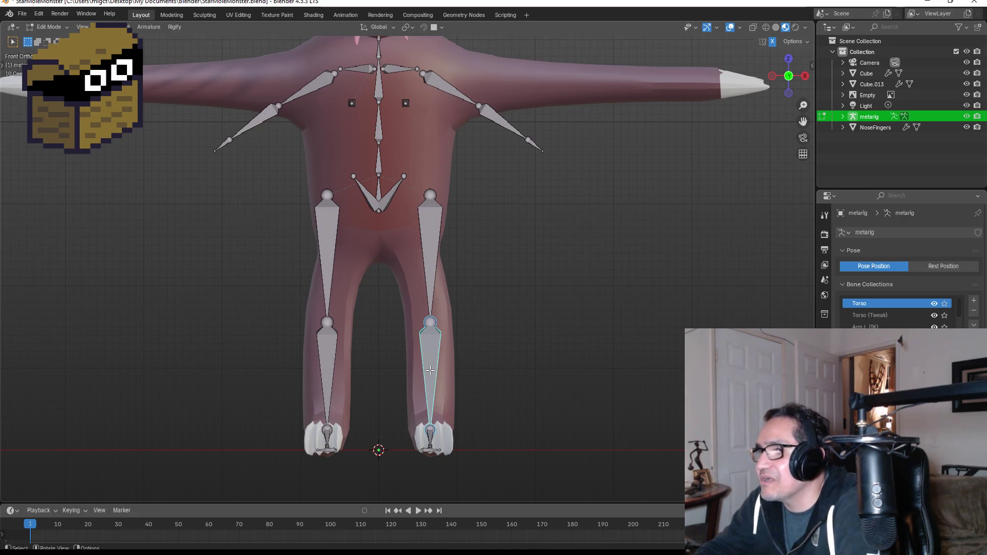
drag(434, 322, 433, 370)
drag(424, 198, 433, 266)
key(z)
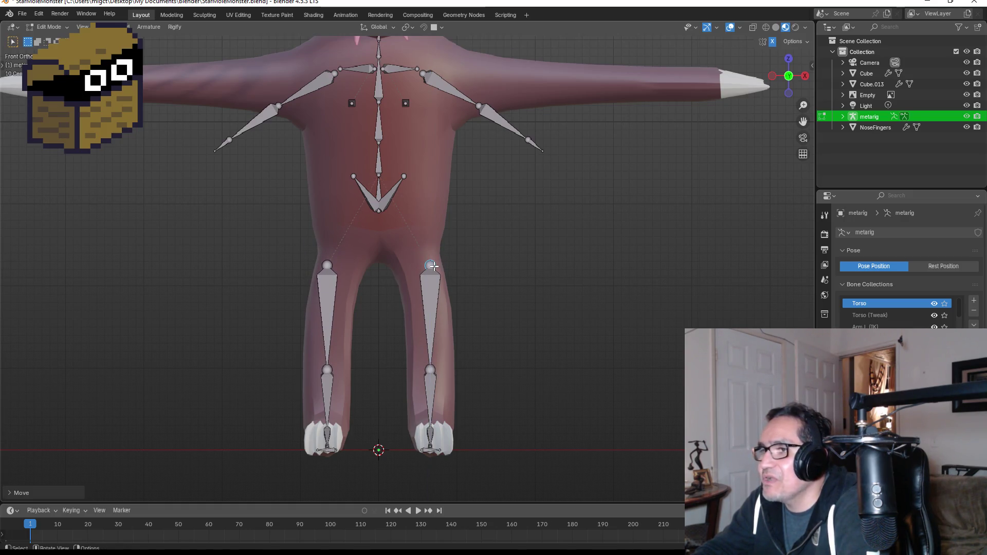
shift+middle_drag(488, 229, 506, 336)
Lower the pelvis bones vertically to match the monster's hips
drag(350, 265, 423, 319)
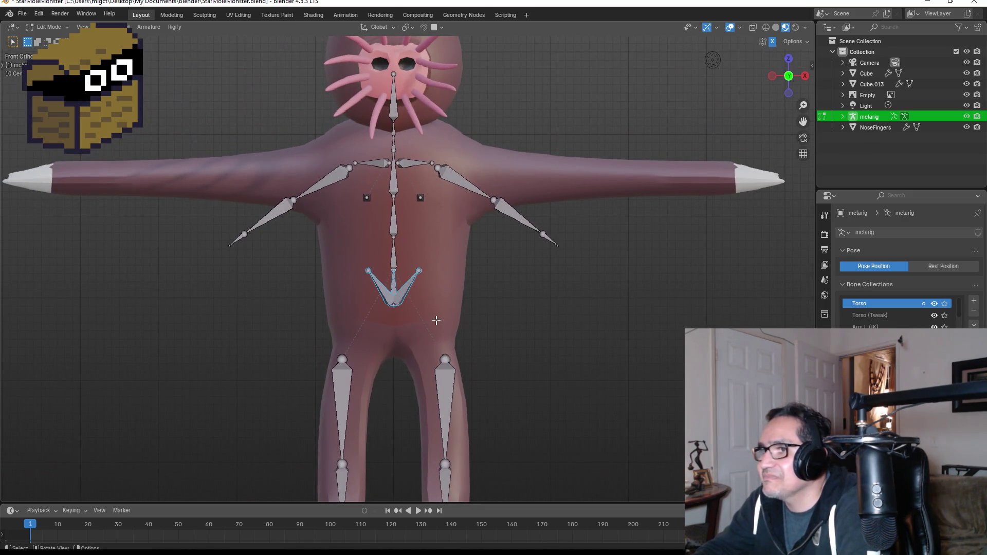
key(g)
key(z)
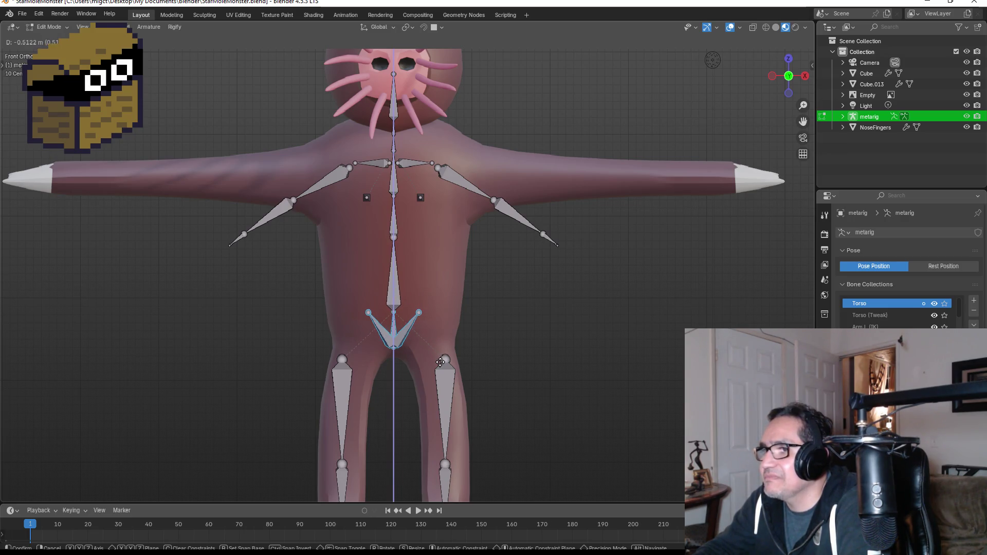
click(440, 362)
click(486, 316)
mouse_move(500, 258)
shift+middle_down()
mouse_move(472, 326)
mouse_move(386, 308)
shift+middle_up()
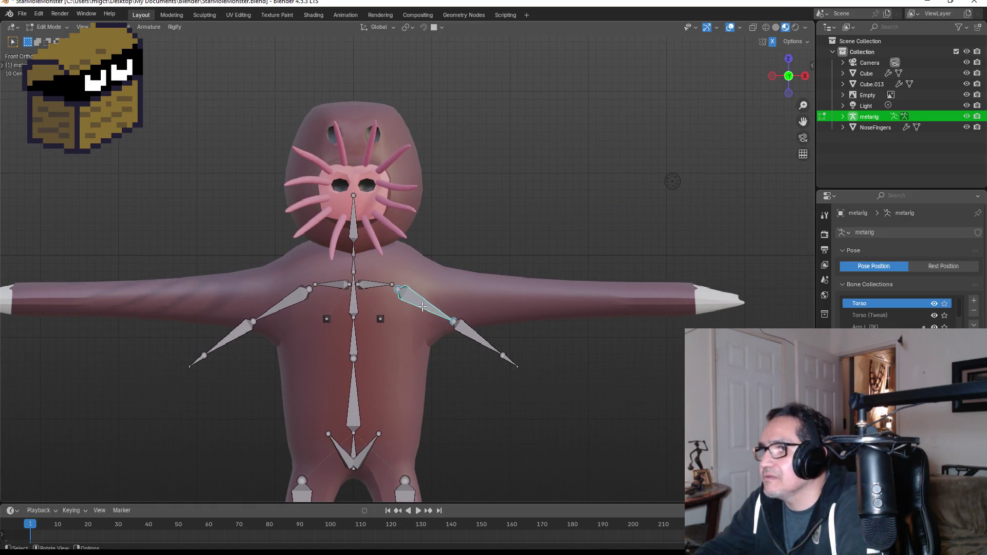
Reposition the upper-arm and forearm chain and extend the shoulder bone outward along X
key(r)
key(Escape)
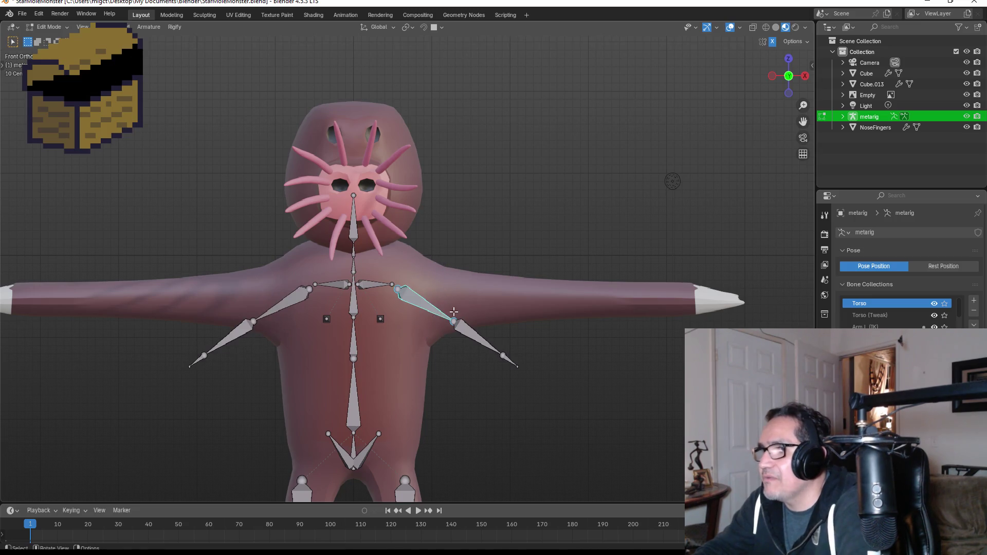
shift+click(469, 326)
key(g)
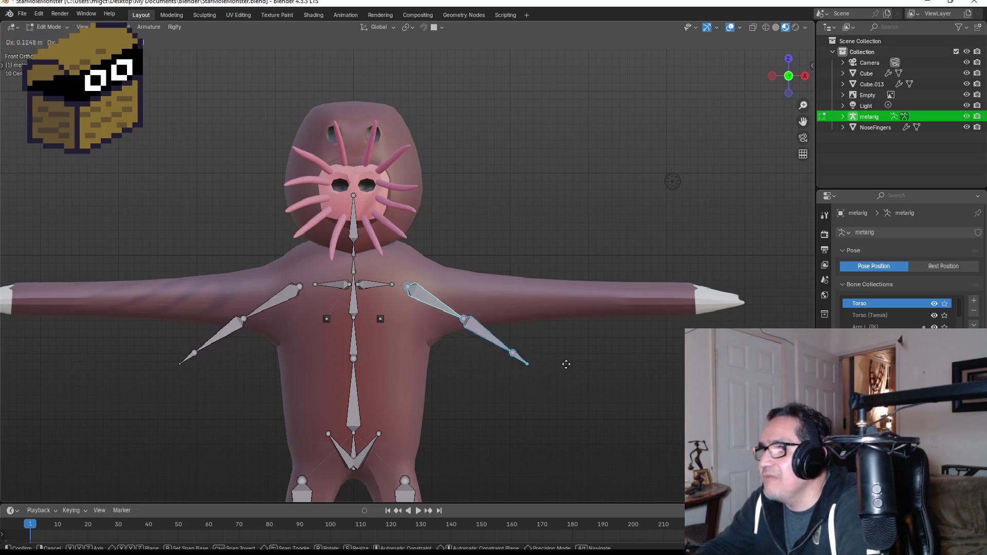
click(601, 370)
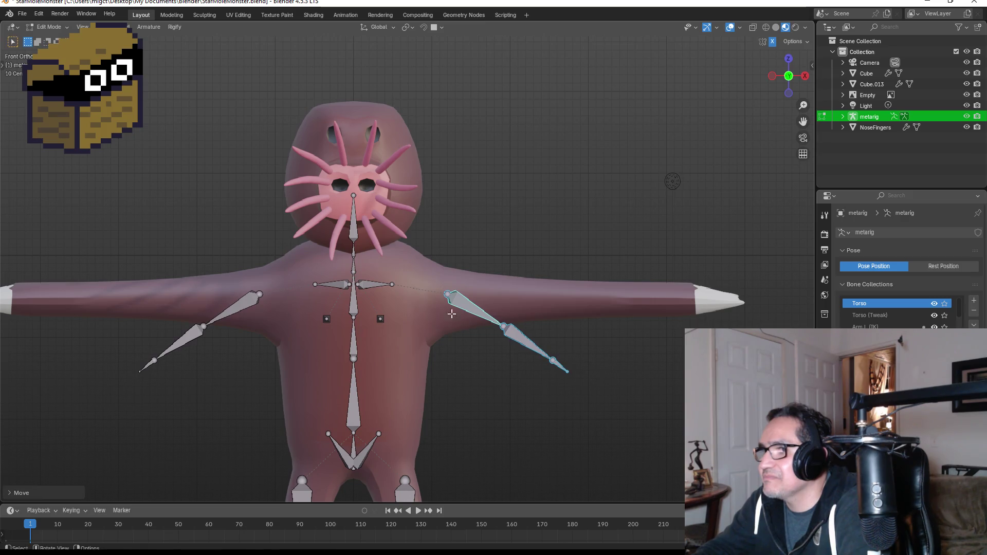
click(393, 284)
key(g)
key(x)
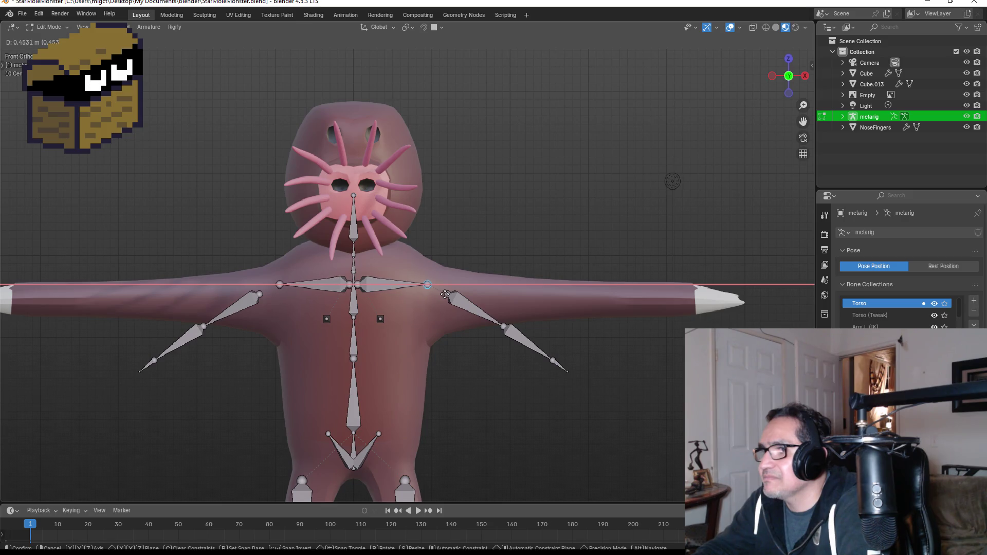
click(449, 296)
Rotate the upper-arm, forearm and hand bones level and lay them along the mesh arm
click(471, 304)
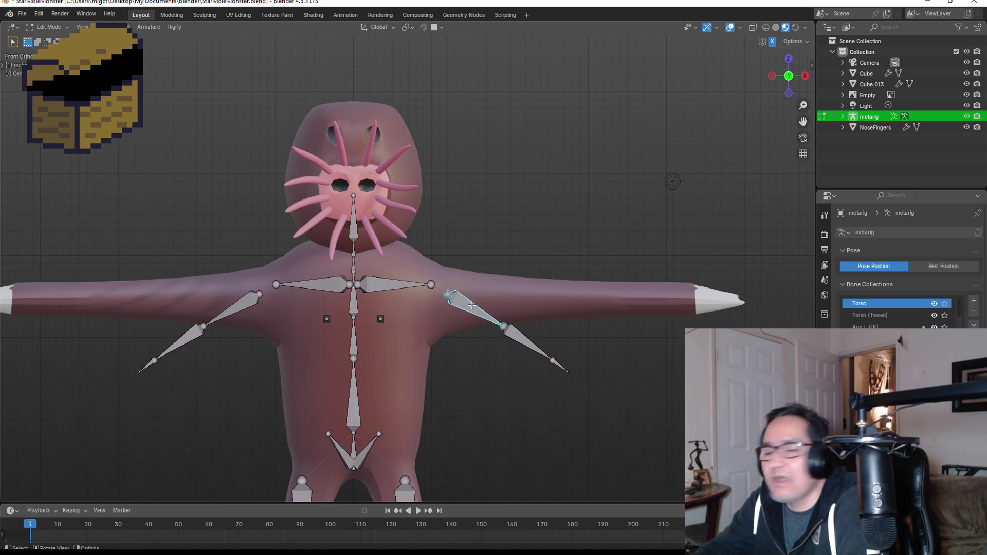
drag(465, 294, 604, 403)
key(r)
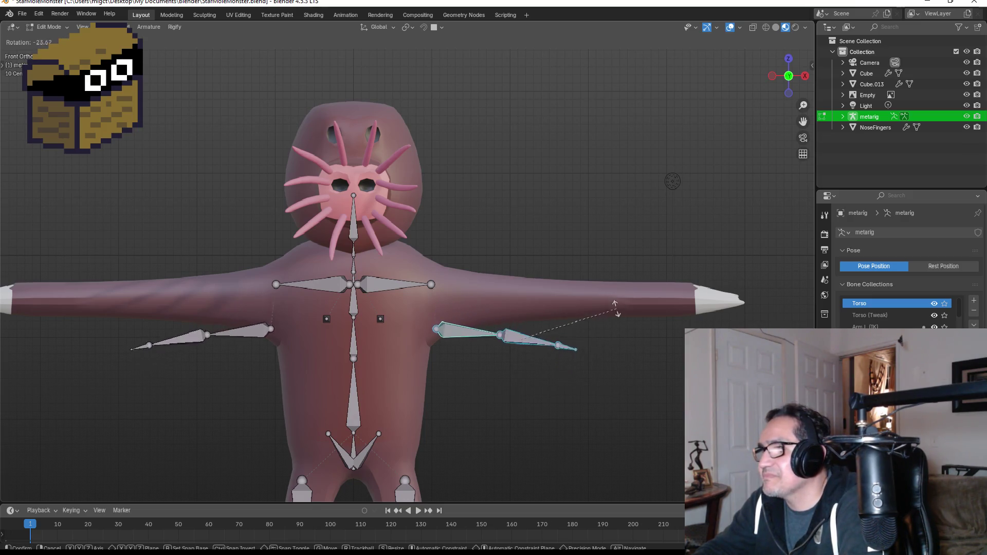
click(600, 301)
key(g)
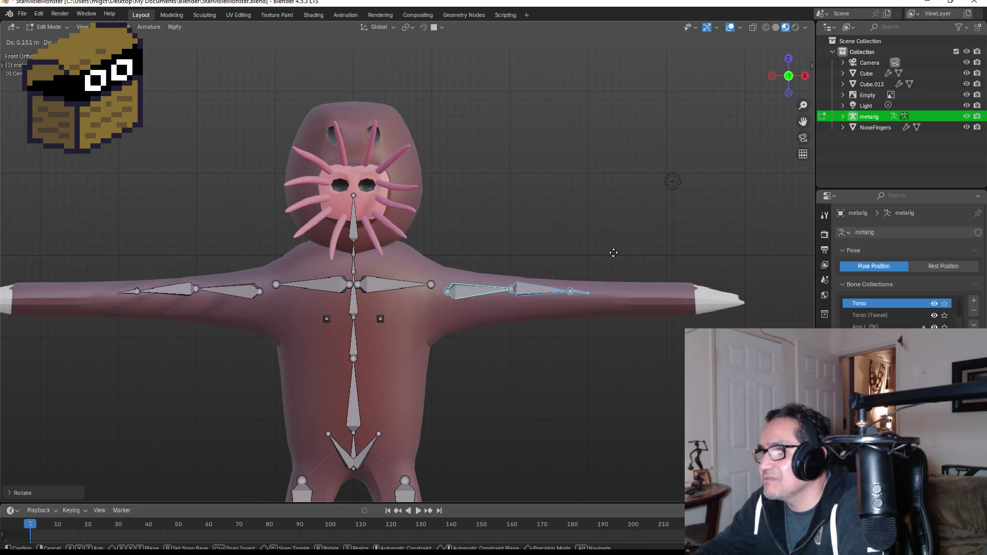
click(613, 258)
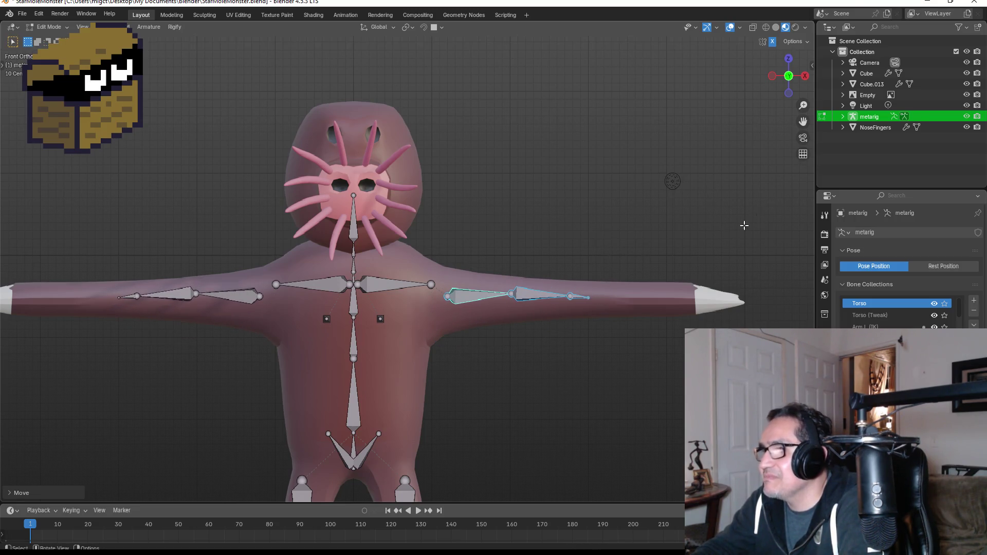
click(790, 60)
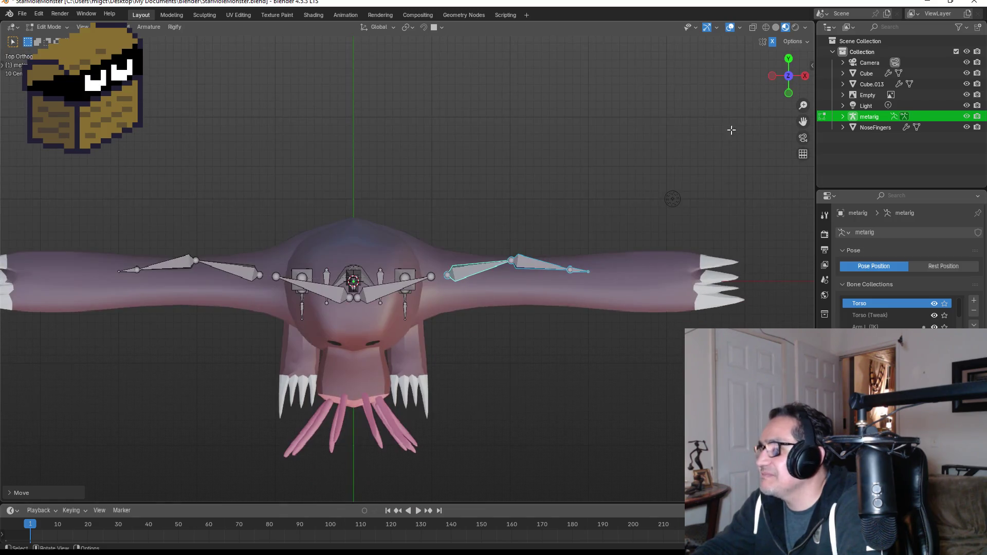
In Top view, move the forearm tip joint outward along the arm
click(537, 262)
drag(516, 238, 597, 288)
key(g)
key(Escape)
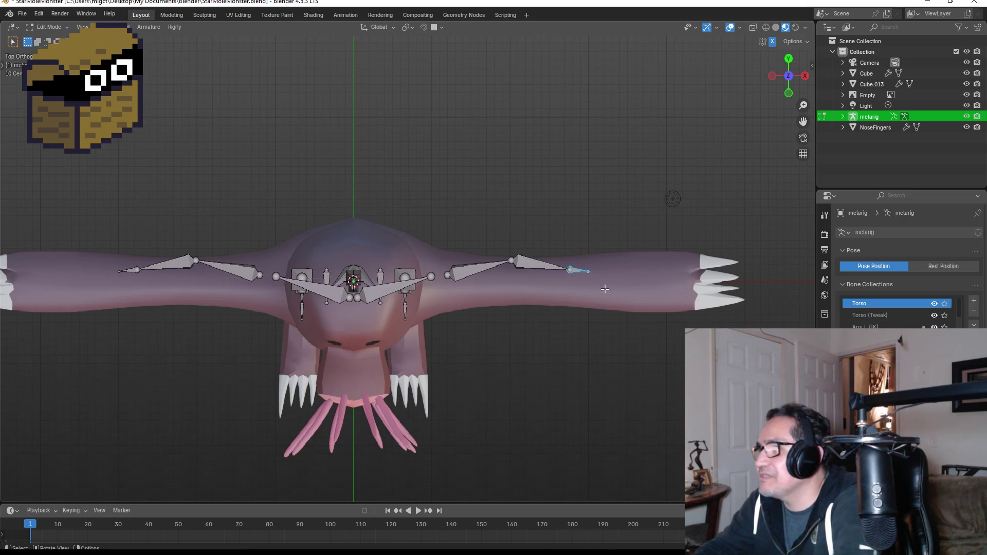
key(g)
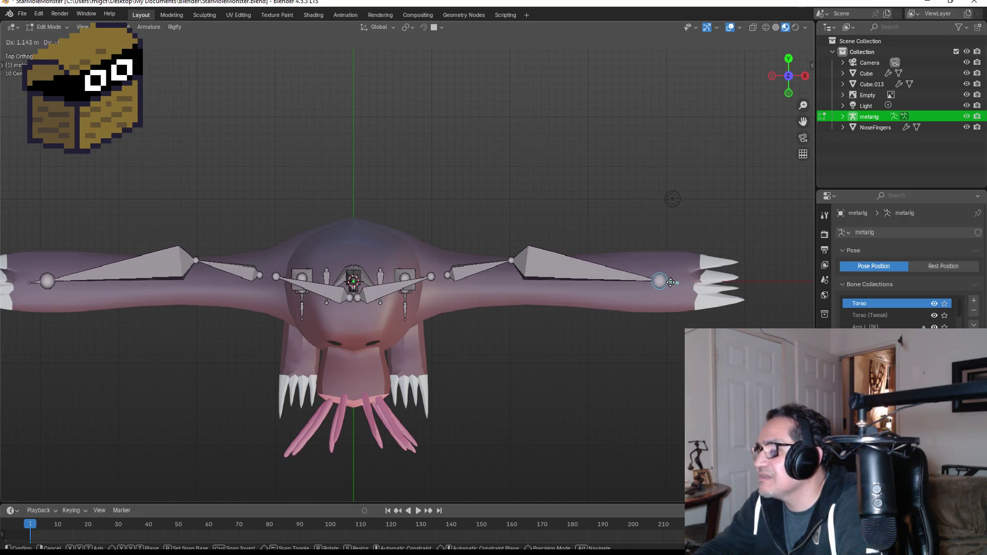
click(593, 278)
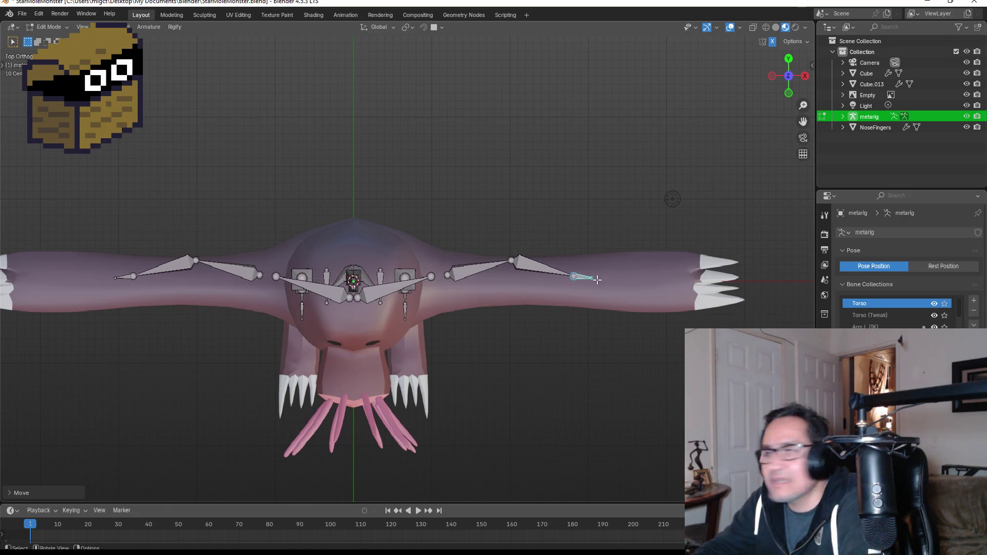
Extrude a new bone from the forearm tip and place its tip along the arm
click(612, 283)
key(e)
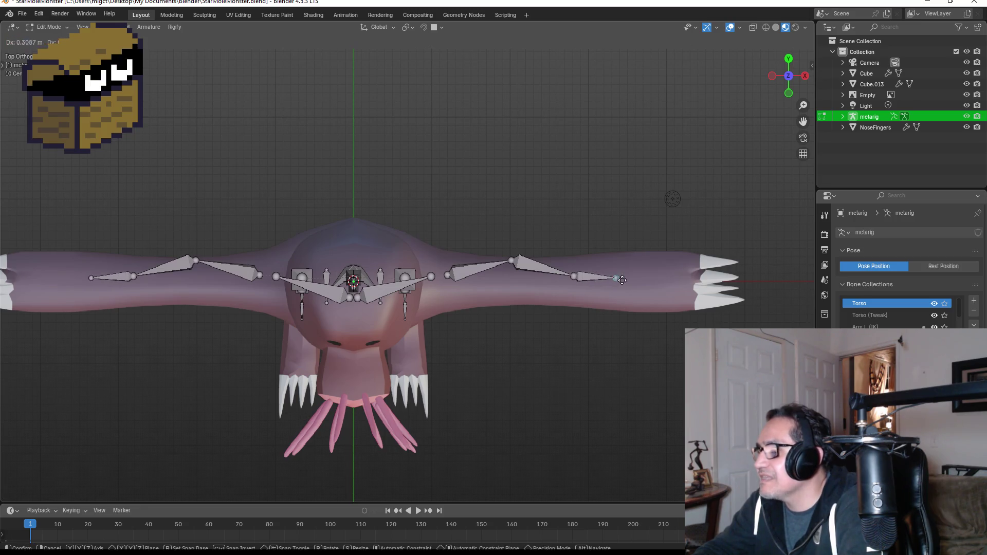
click(636, 284)
key(g)
click(627, 283)
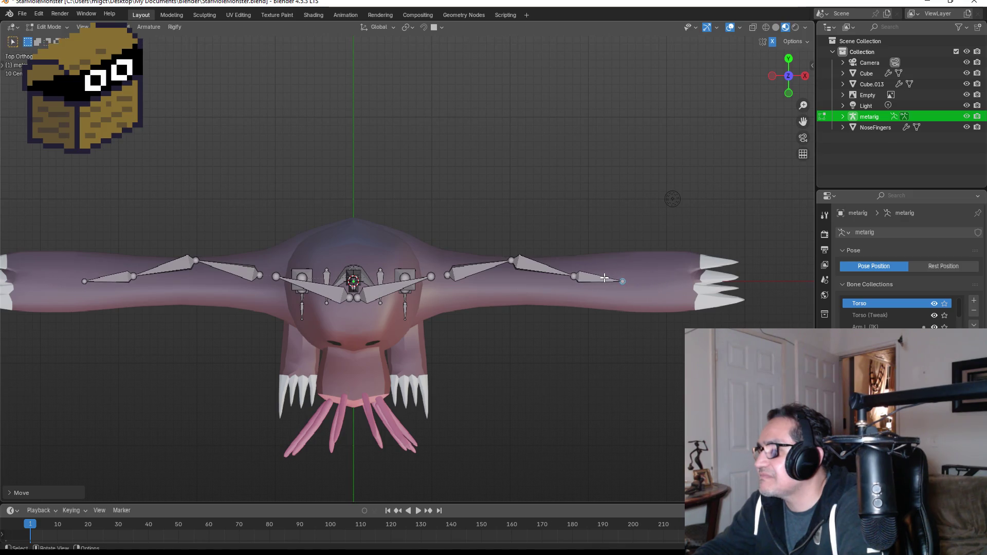
click(595, 279)
key(g)
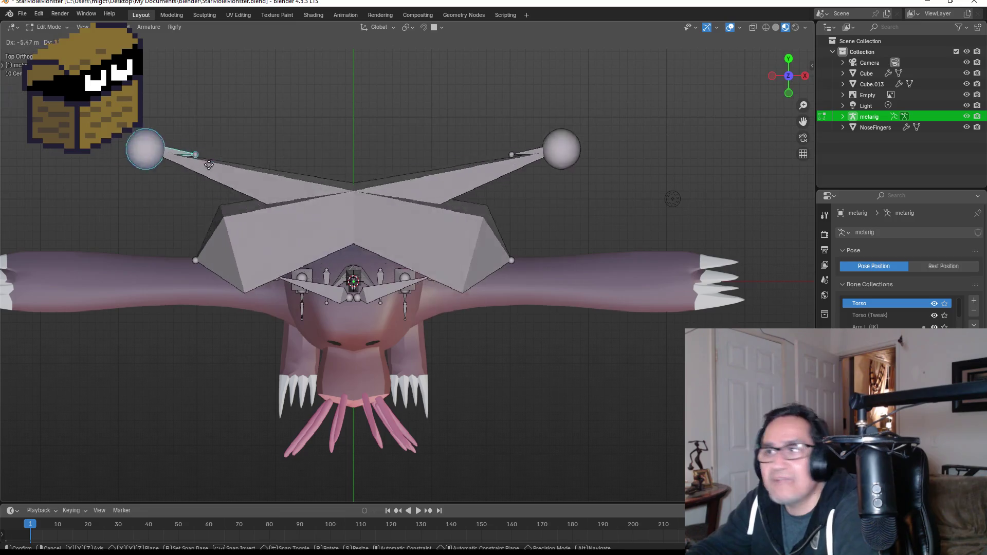
key(Escape)
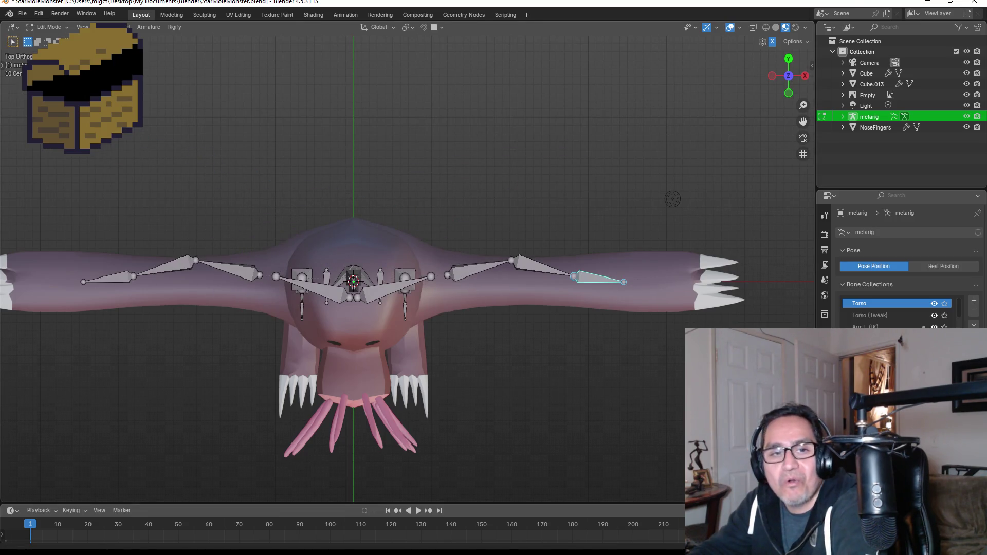
Move the arm-tip joint out to the claw tips, then nudge it slightly inward
scroll(642, 287, up, 1)
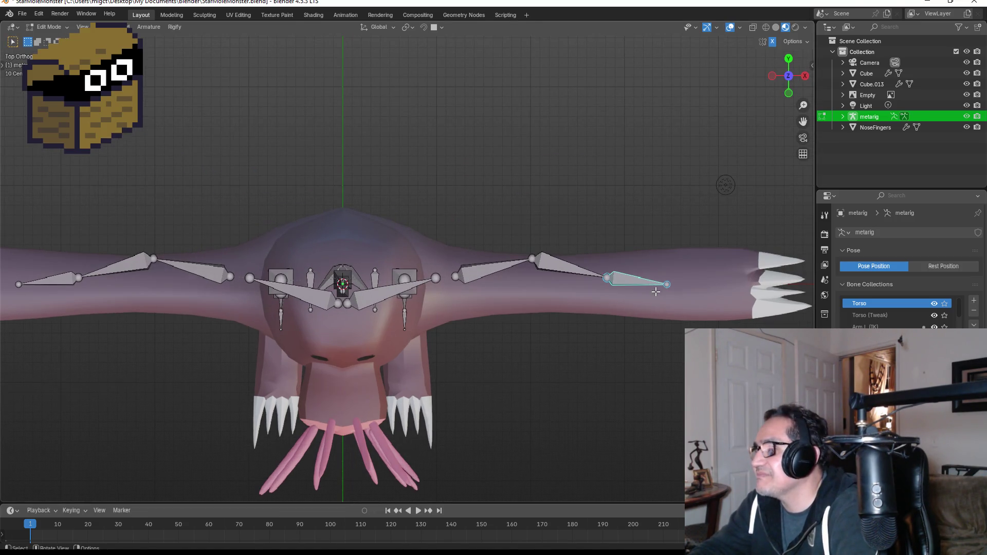
click(677, 285)
key(g)
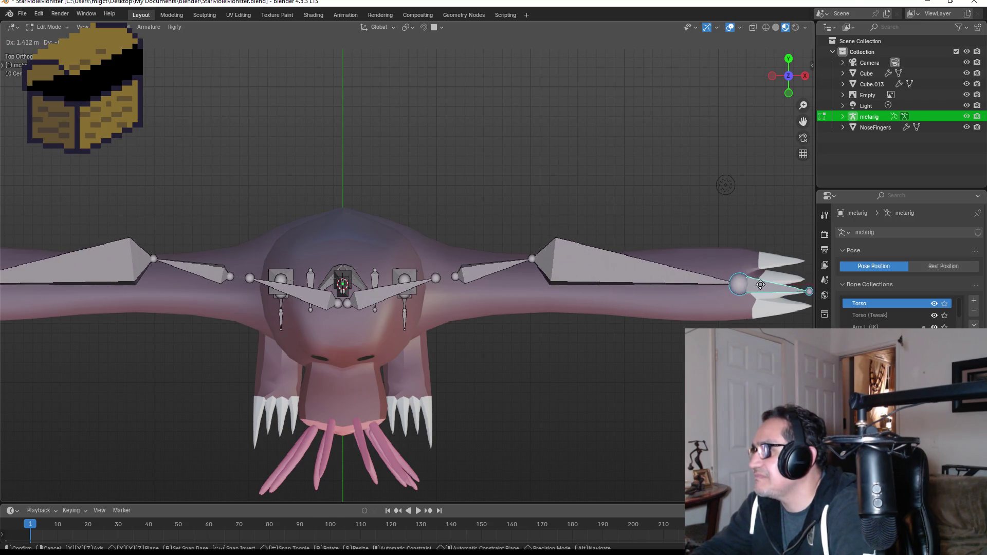
click(780, 285)
scroll(786, 288, down, 2)
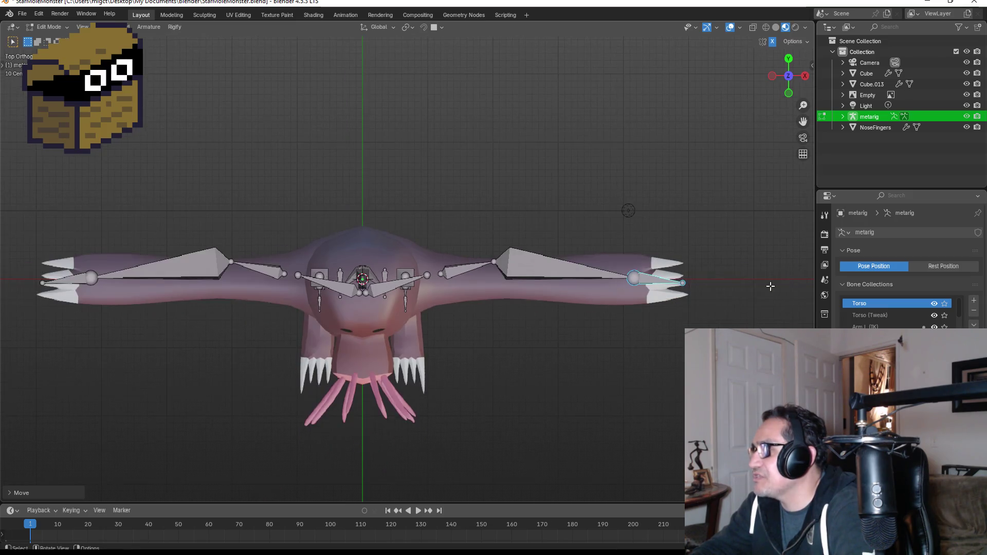
click(686, 285)
key(g)
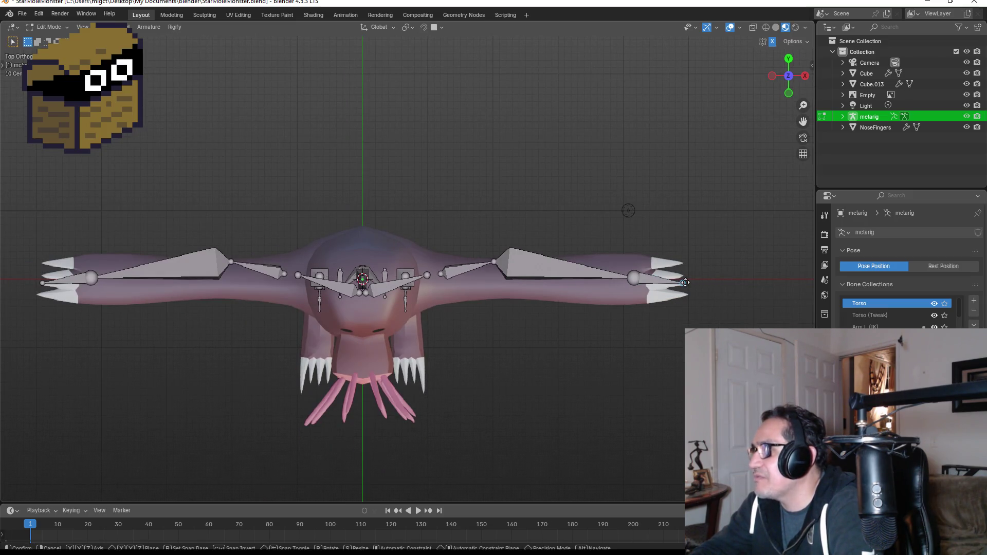
click(678, 279)
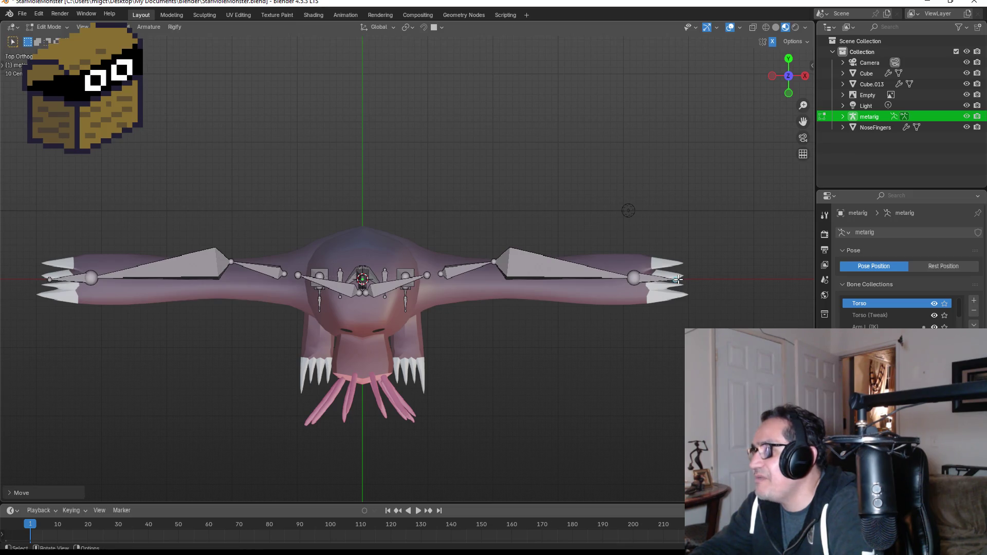
Shift the elbow joint along the arm and check the rig from the front view
click(516, 266)
click(493, 263)
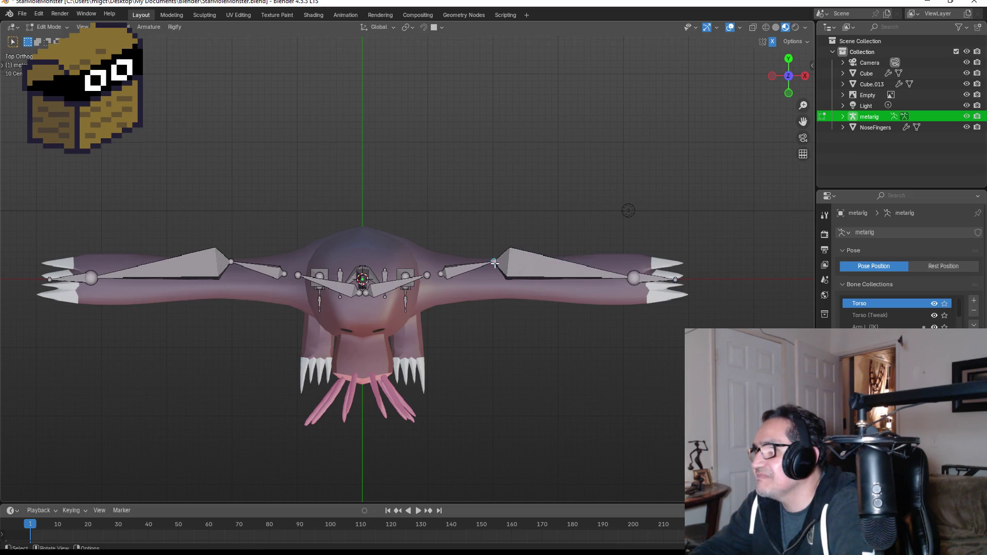
key(g)
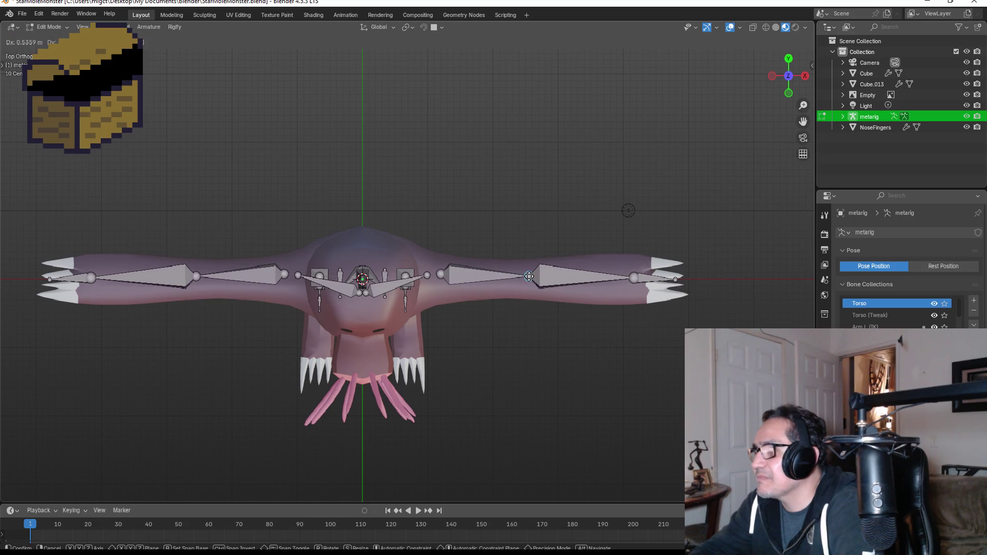
key(x)
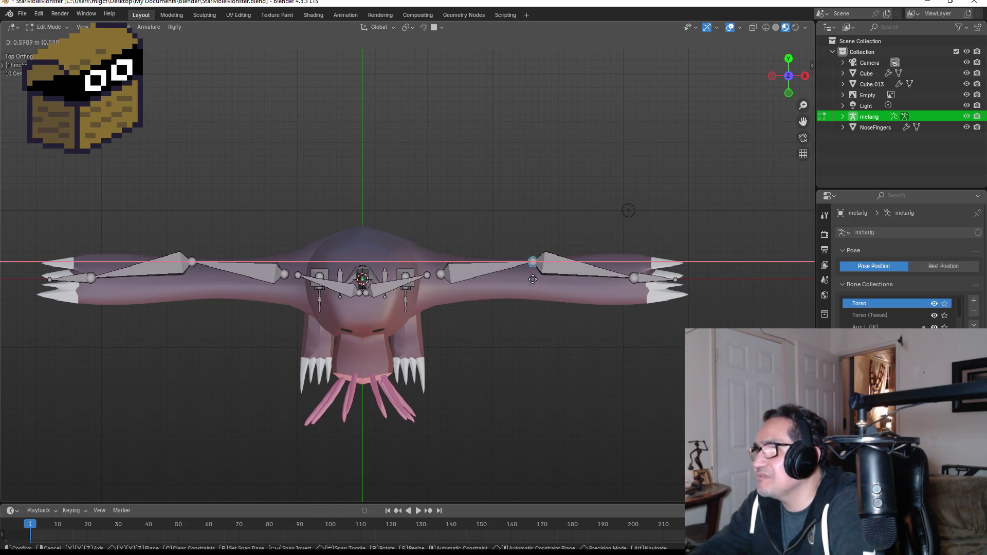
key(Escape)
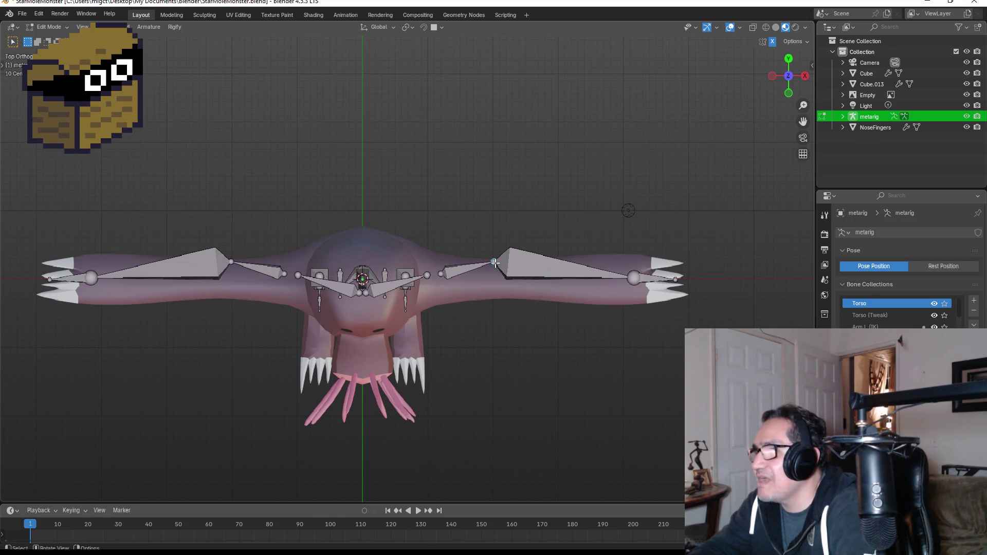
key(g)
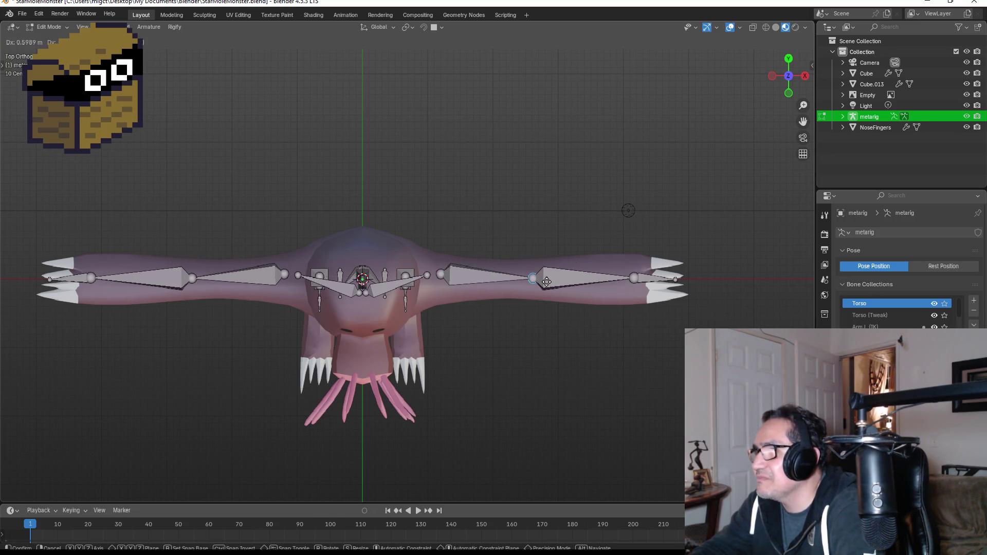
click(551, 280)
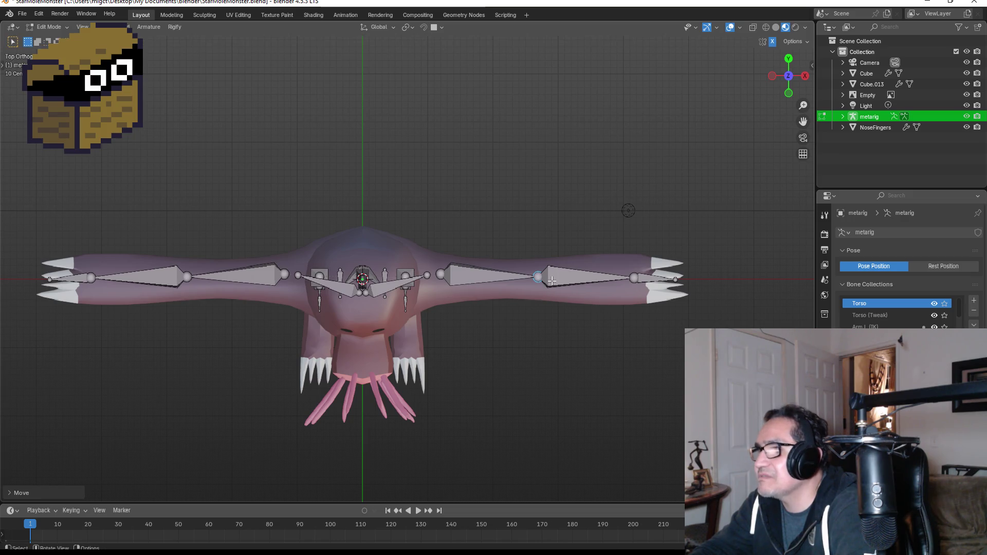
key(KP_1)
click(537, 334)
click(465, 293)
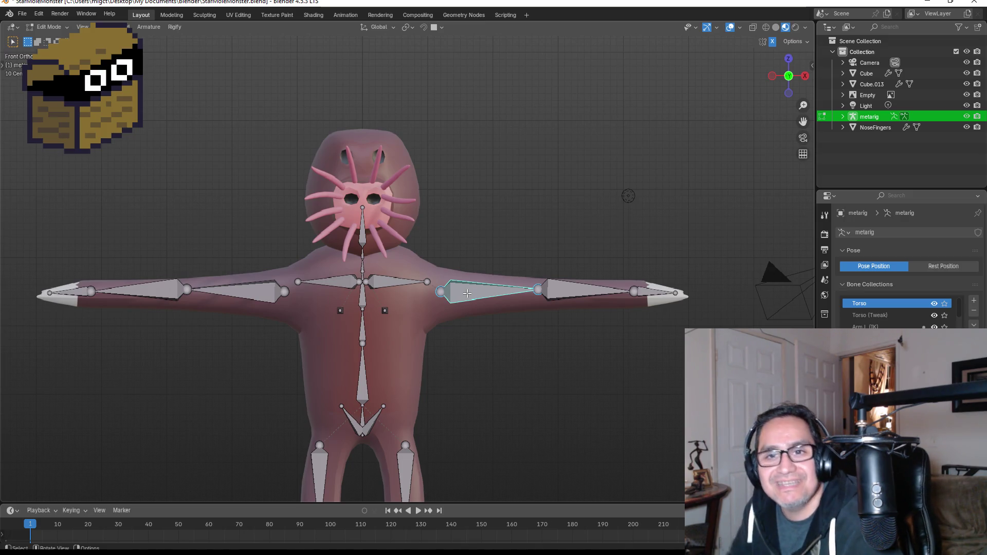
Raise the upper-arm joint slightly and scale the right forearm bone longer in Top view
scroll(483, 276, up, 2)
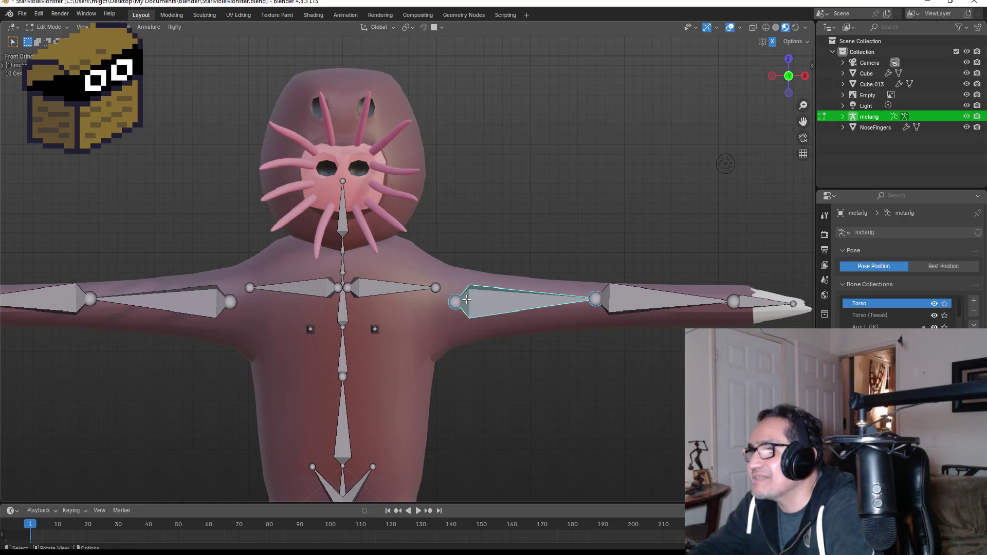
drag(455, 303, 455, 295)
click(533, 299)
click(678, 304)
click(791, 60)
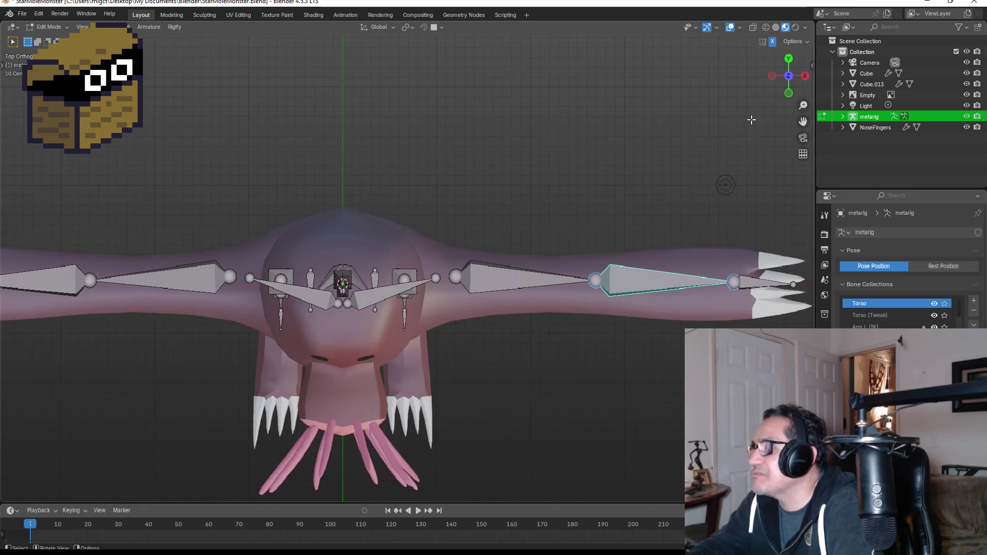
key(s)
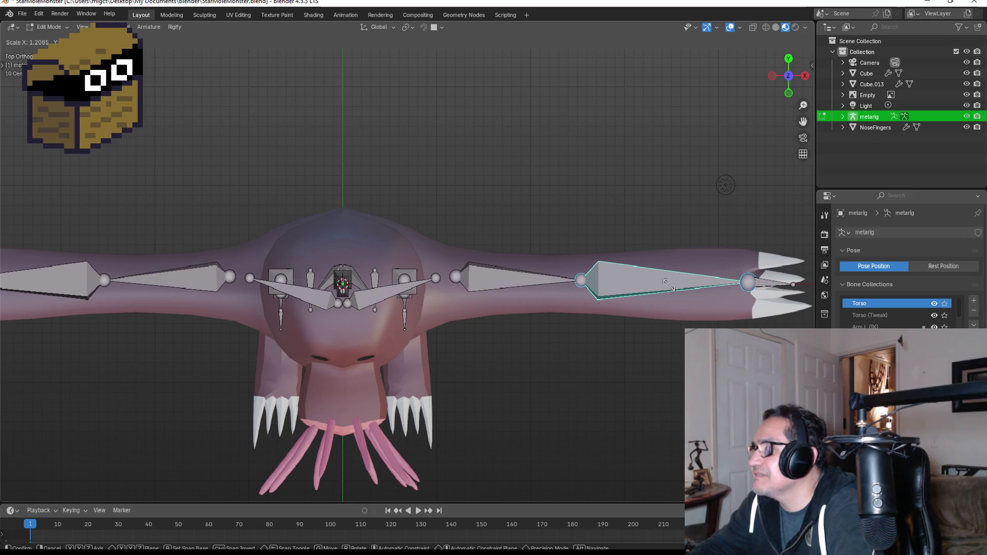
click(668, 284)
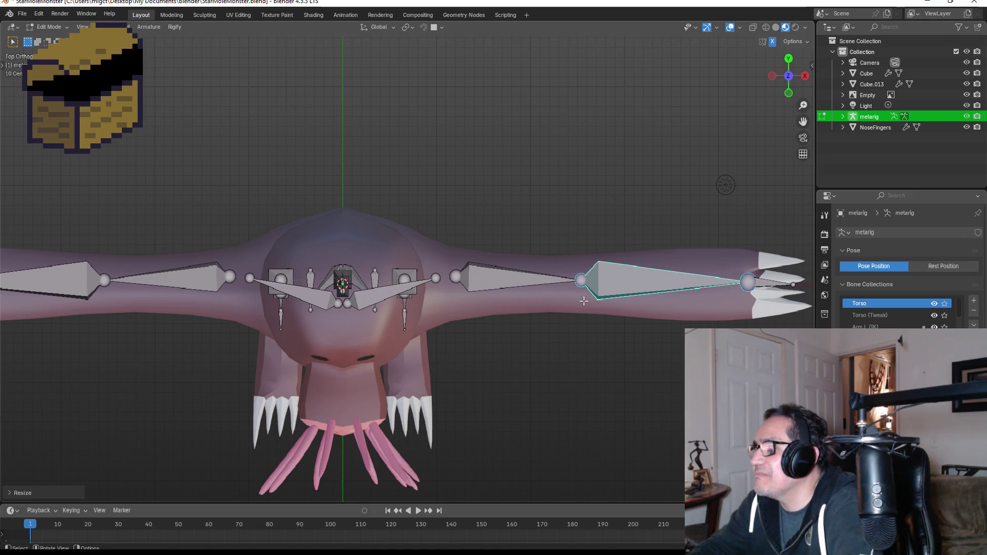
drag(582, 282, 600, 282)
Move the head bone tip up along Z to the top of the head, then return to Object Mode
key(KP_1)
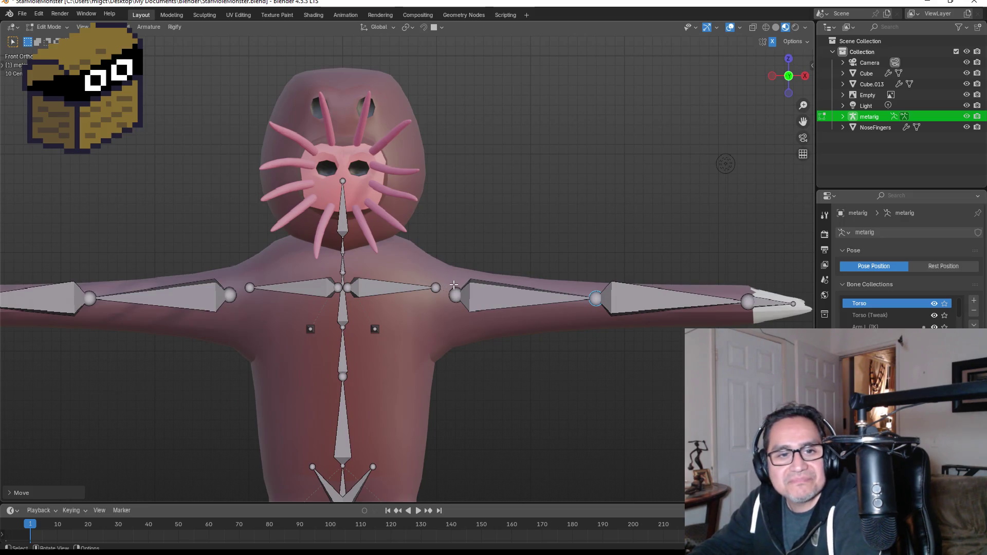
click(343, 181)
key(g)
key(z)
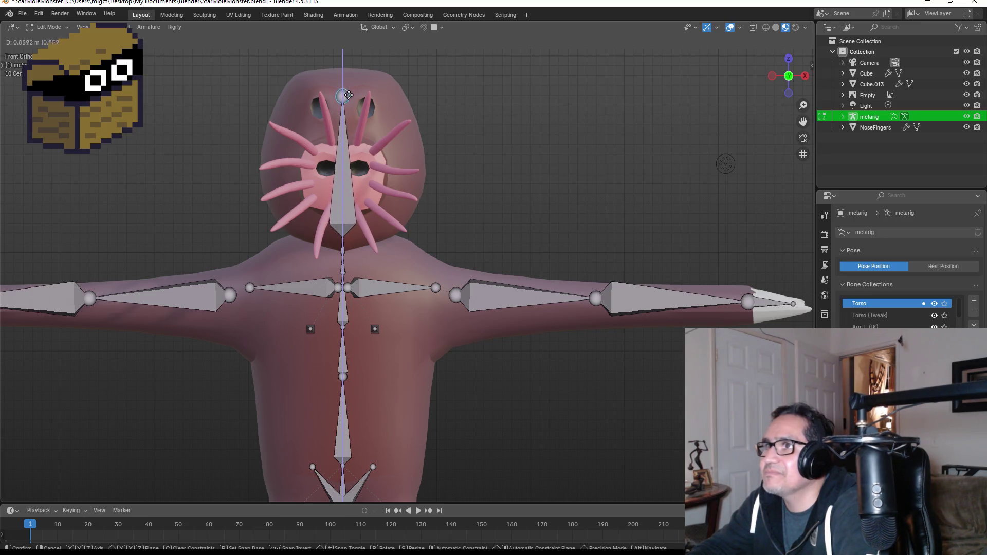
click(349, 80)
middle_drag(479, 192, 401, 195)
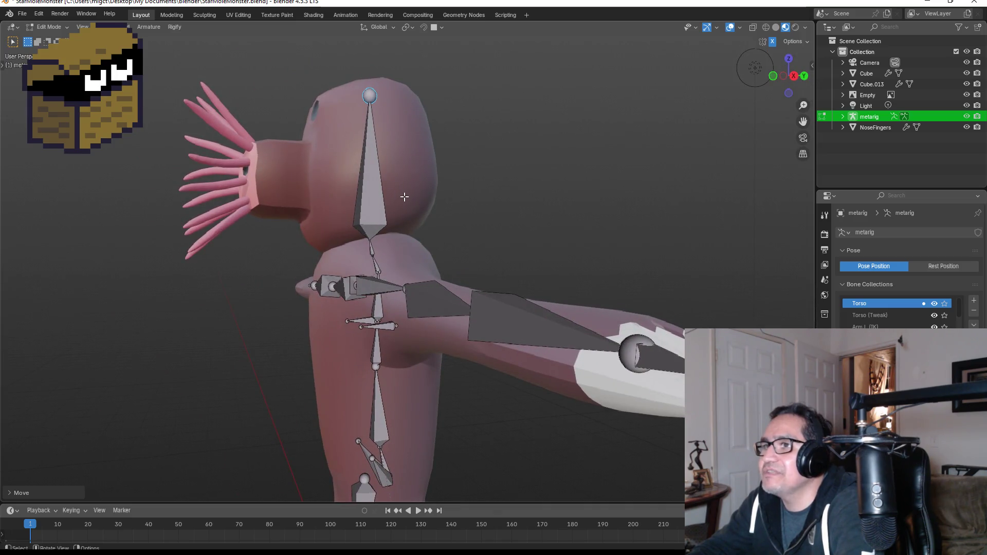
key(KP_1)
key(Tab)
scroll(485, 221, down, 3)
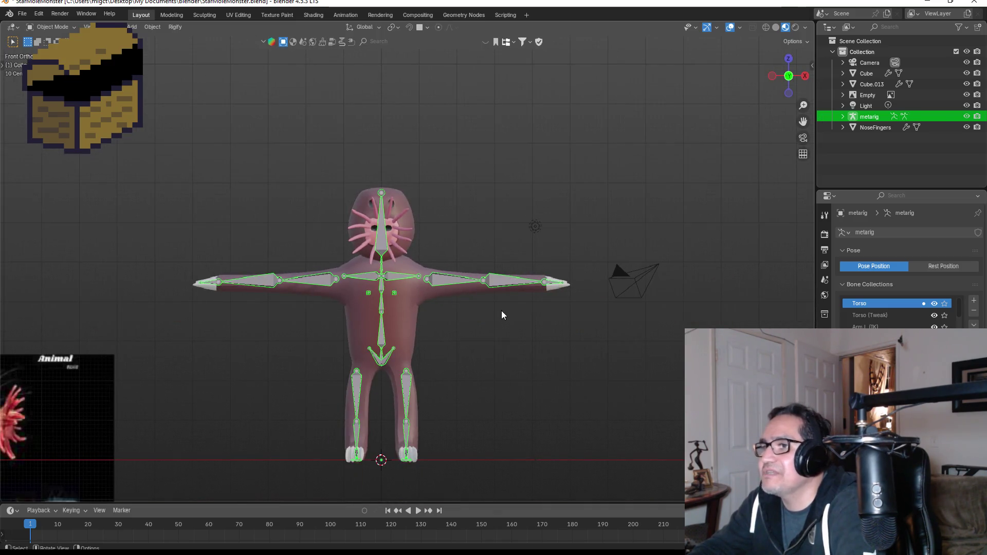
Deselect the metarig and save StarMoleMonster.blend
click(502, 326)
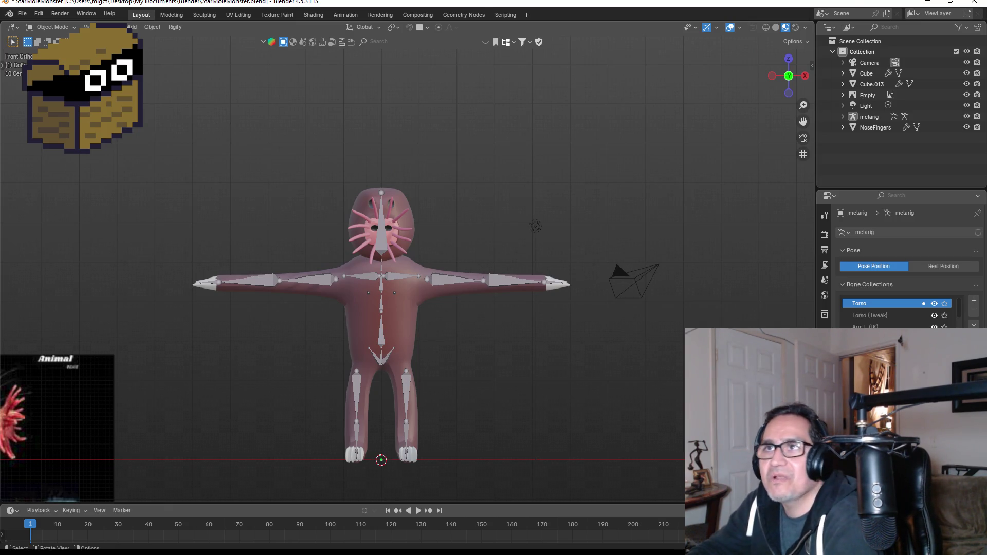
click(28, 15)
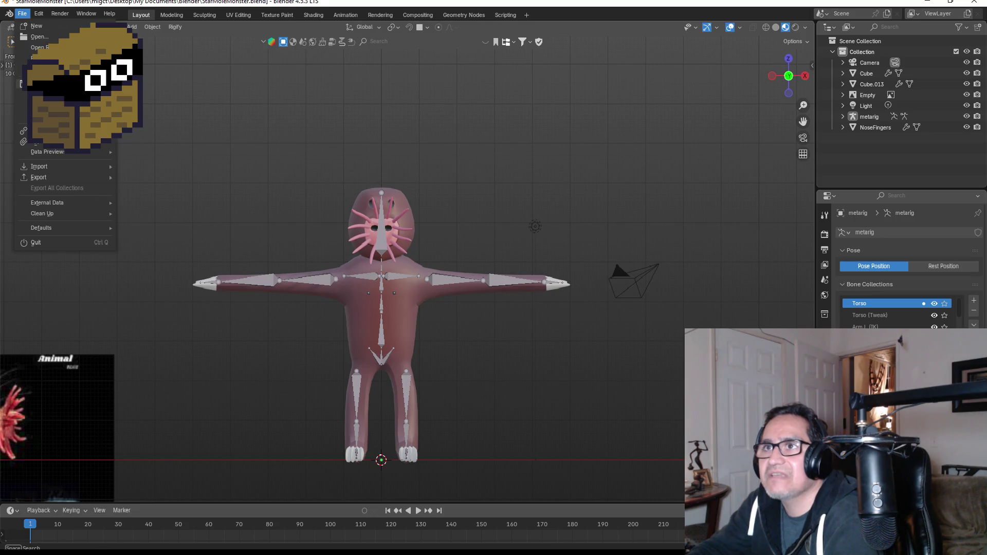
click(38, 84)
scroll(375, 341, down, 3)
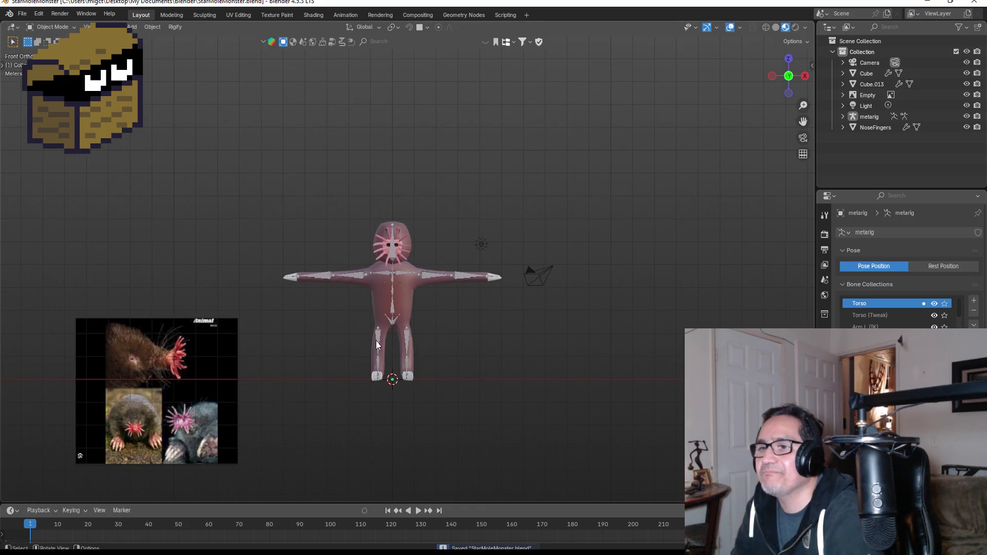
Move the reference image Empty up and left, away from the character, and save again
click(226, 367)
key(g)
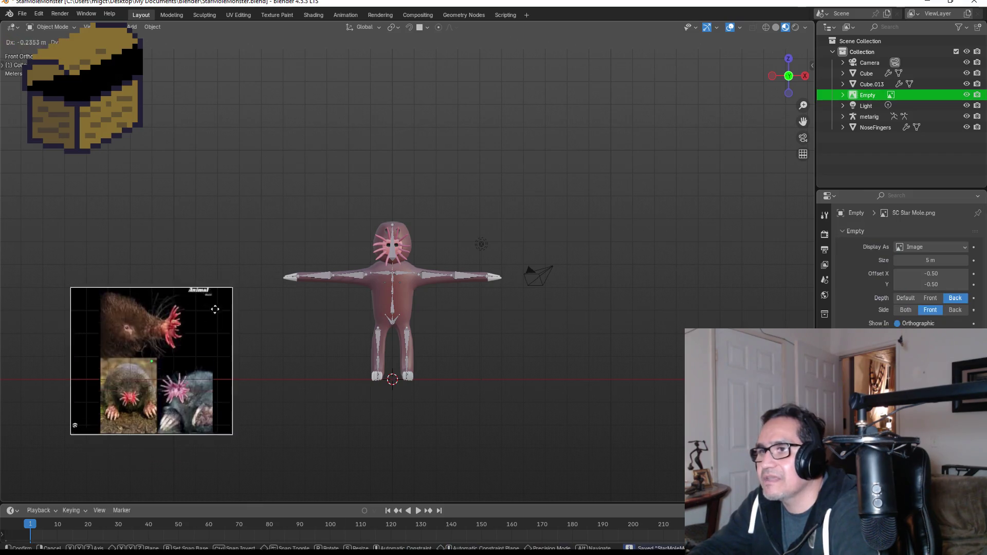
click(186, 223)
scroll(411, 306, up, 4)
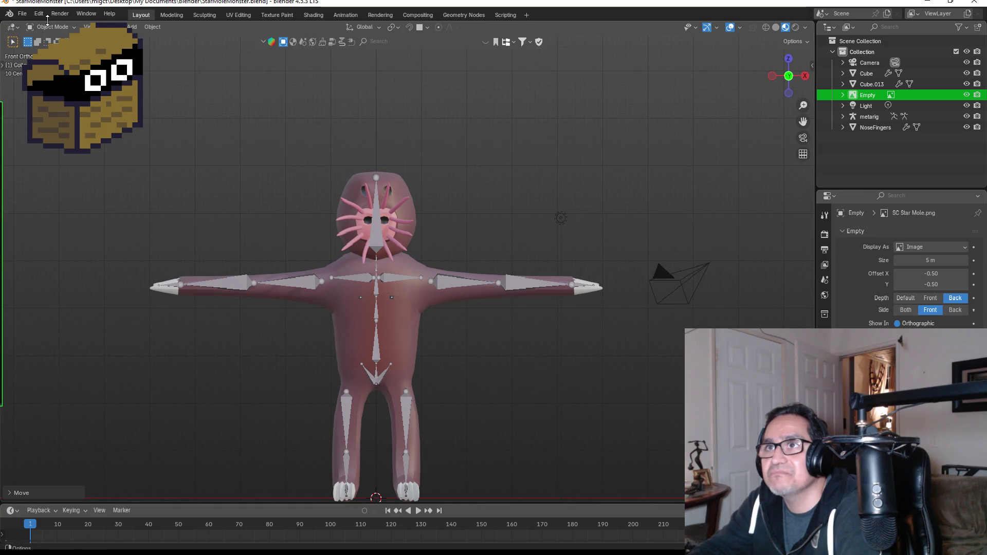
click(22, 14)
click(47, 85)
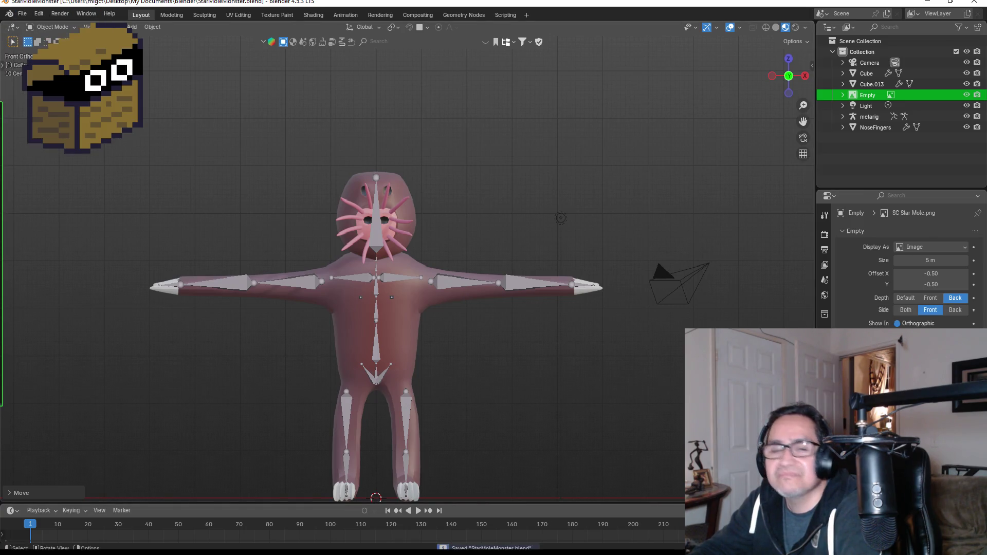
scroll(430, 296, up, 3)
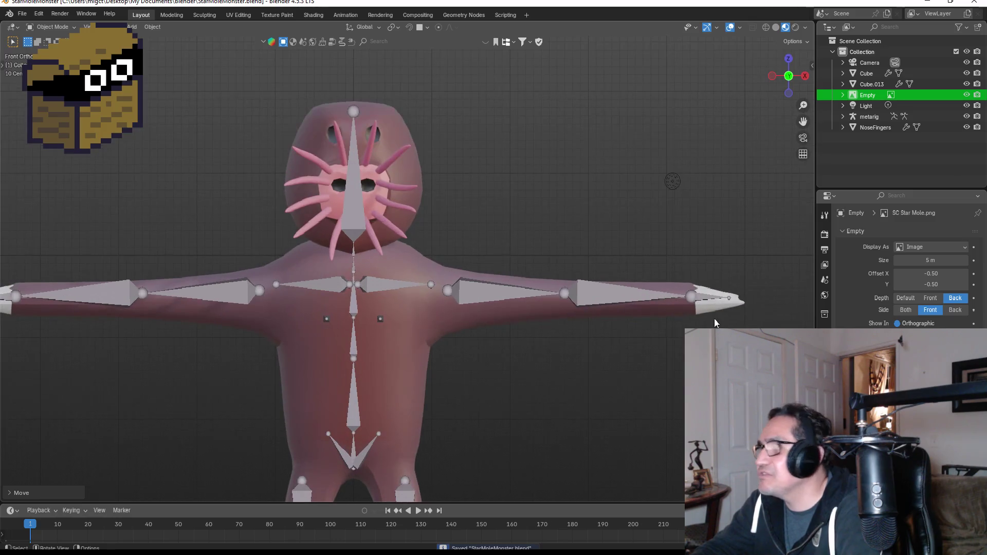
click(871, 84)
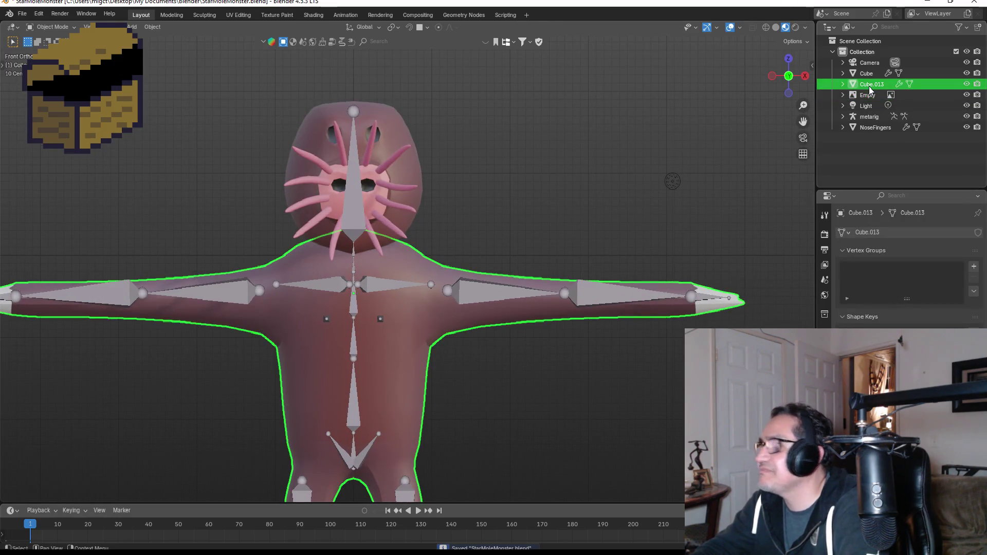
Rename Cube.013 to Body and Cube to Head in the Outliner
double_click(871, 85)
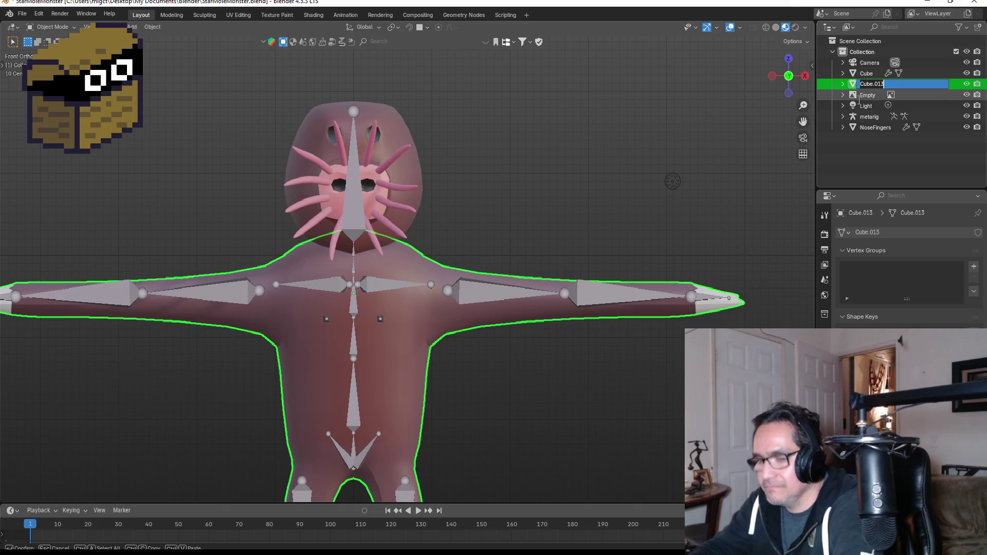
text(Body)
key(Return)
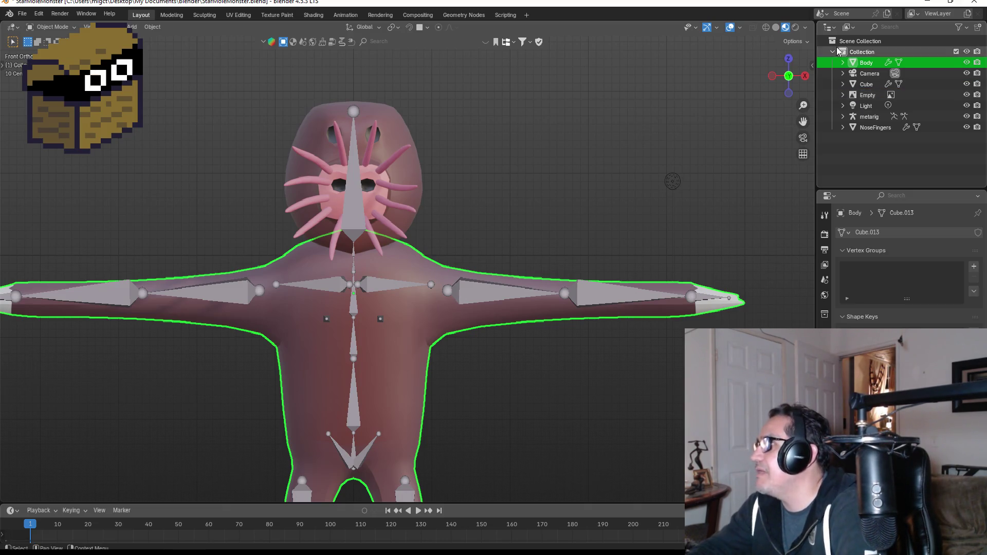
click(874, 83)
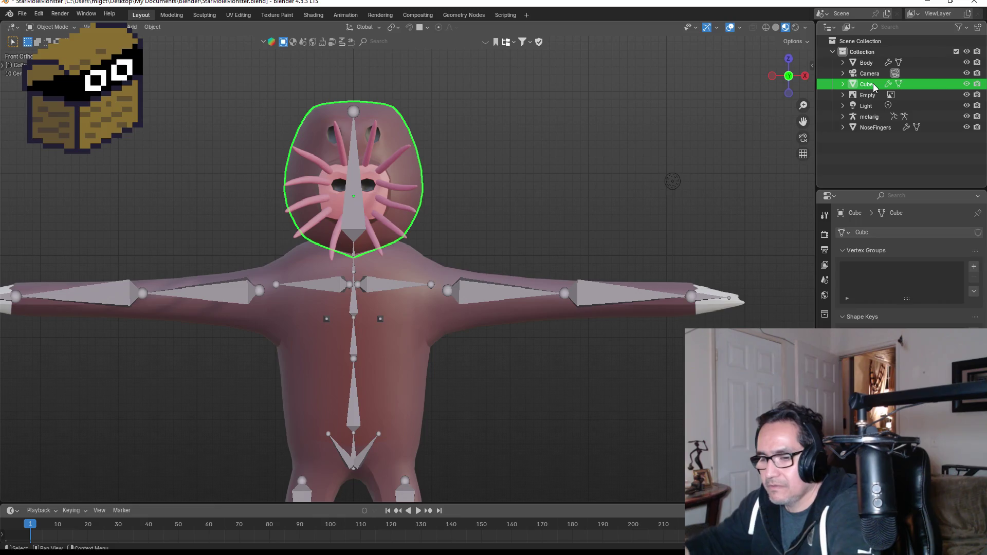
double_click(873, 83)
text(ead)
key(Return)
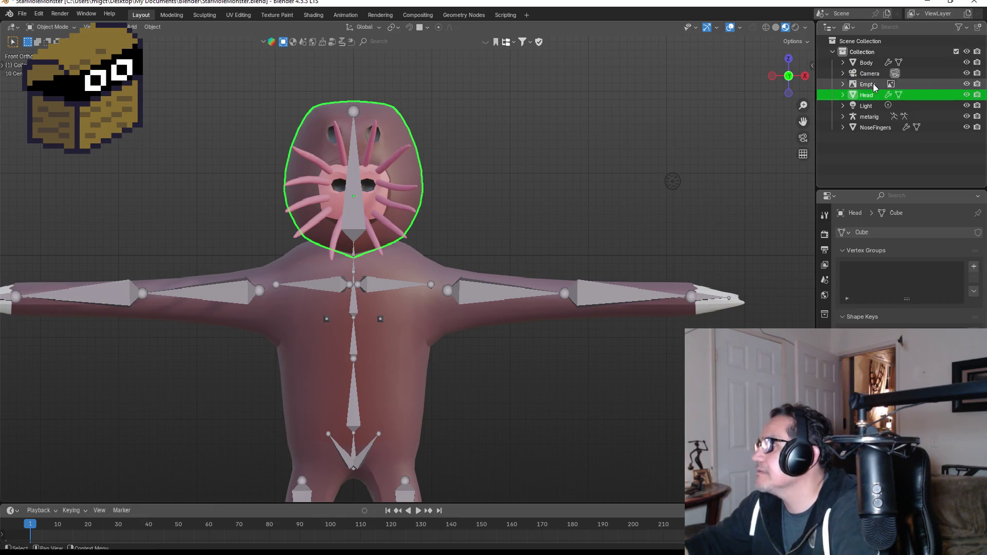
Try joining NoseFingers into Head with Ctrl+J, then undo the join
click(874, 127)
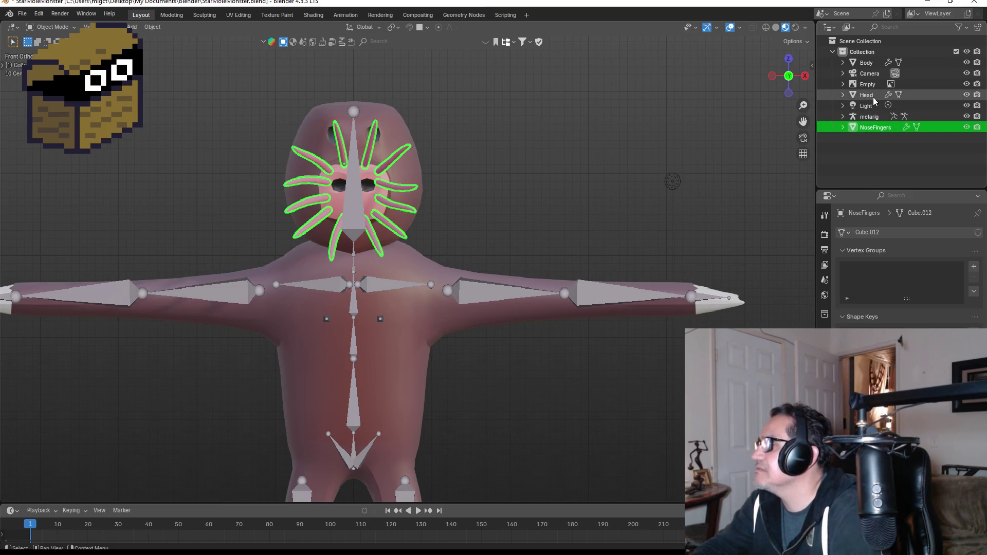
click(872, 96)
click(875, 129)
ctrl+click(867, 96)
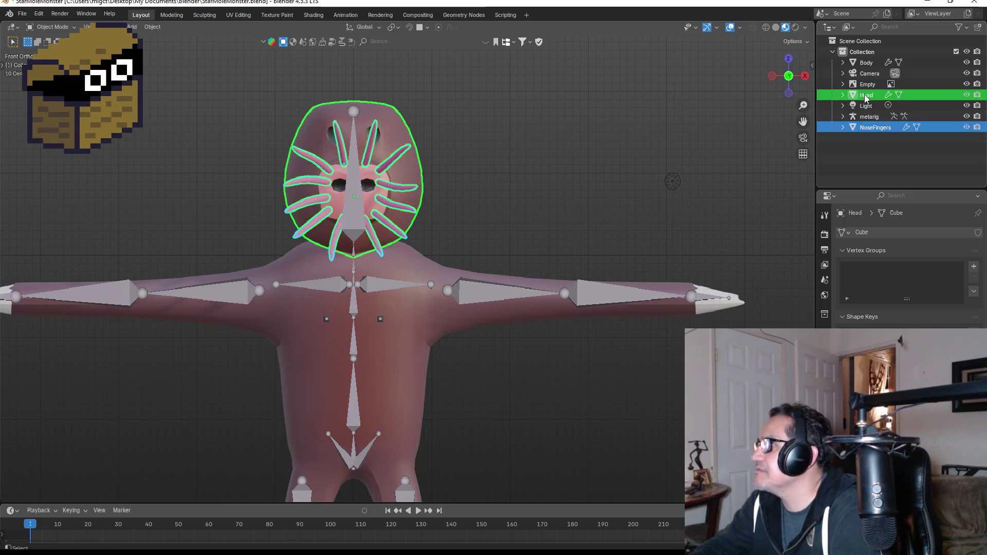
key(ctrl+j)
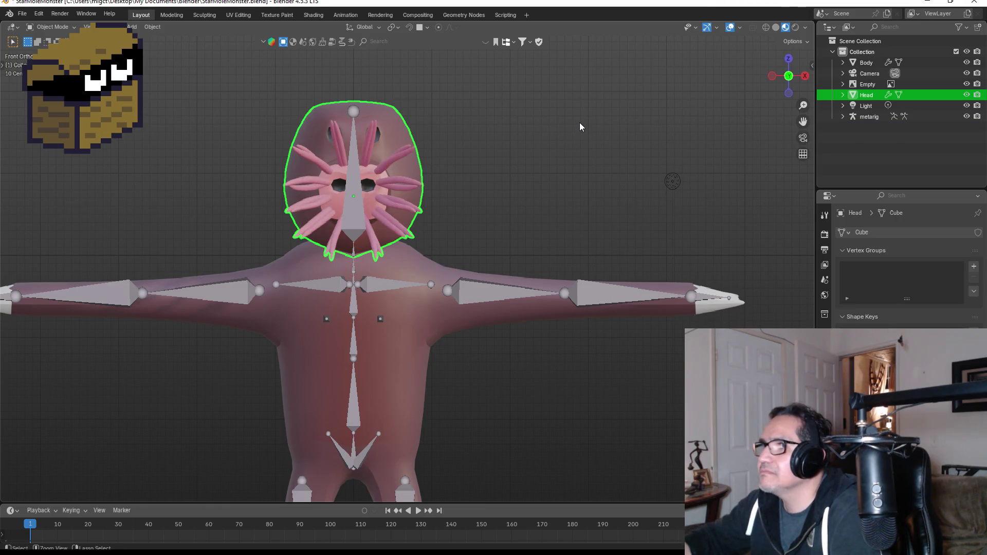
key(ctrl+z)
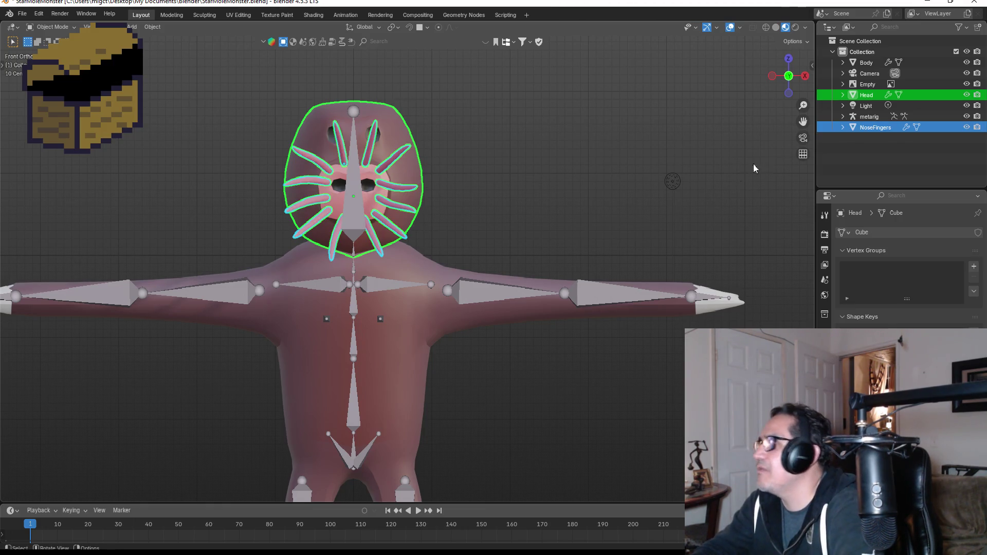
click(867, 96)
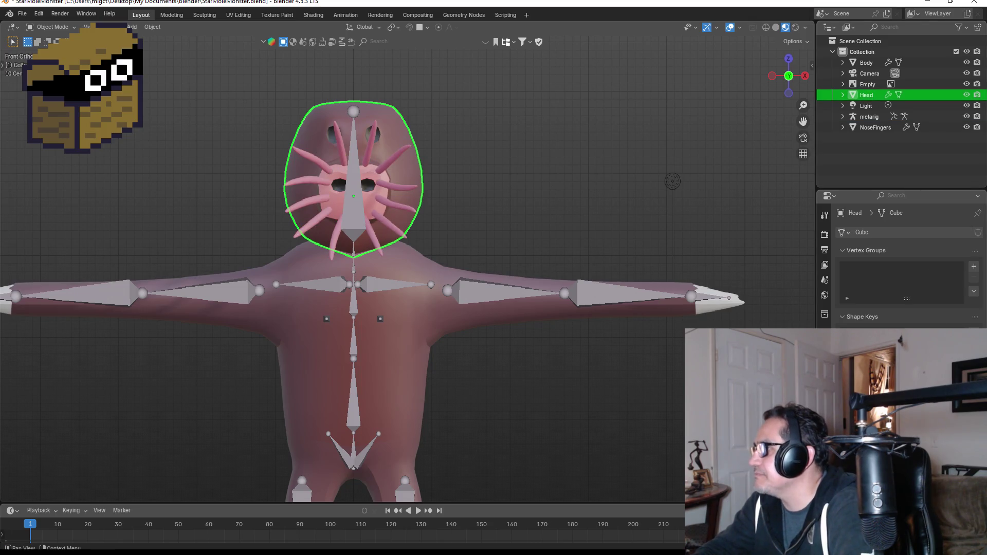
Apply the modifiers on the Head and Body meshes
click(825, 345)
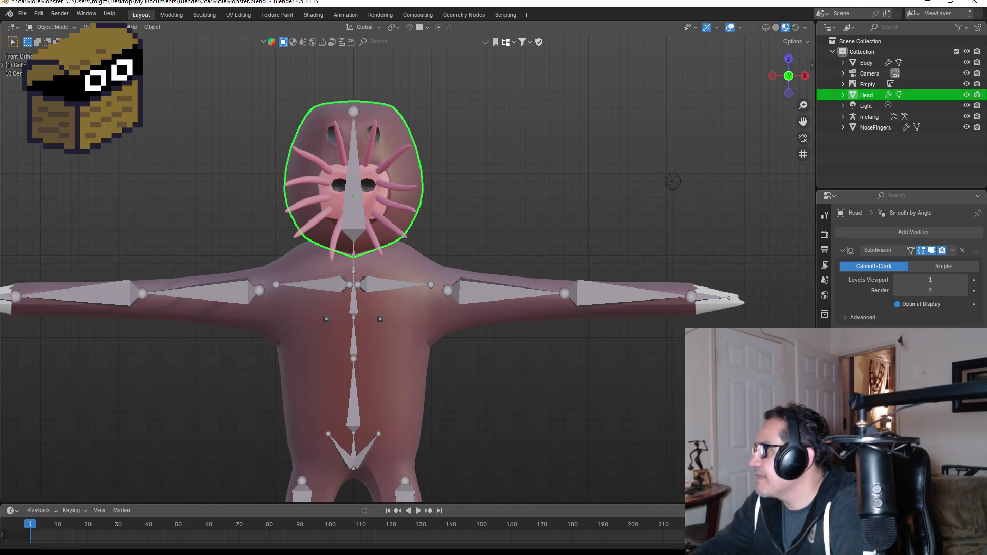
key(ctrl+a)
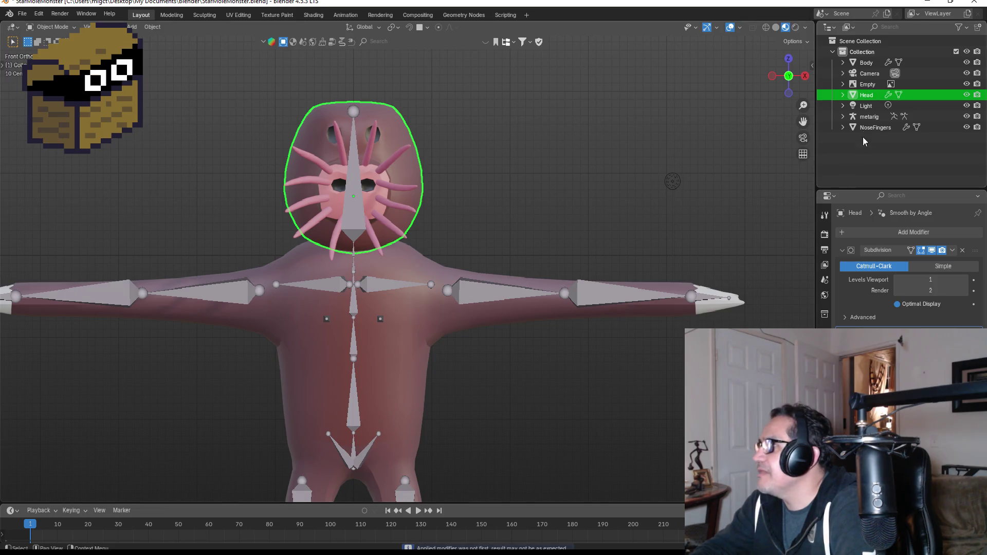
click(867, 63)
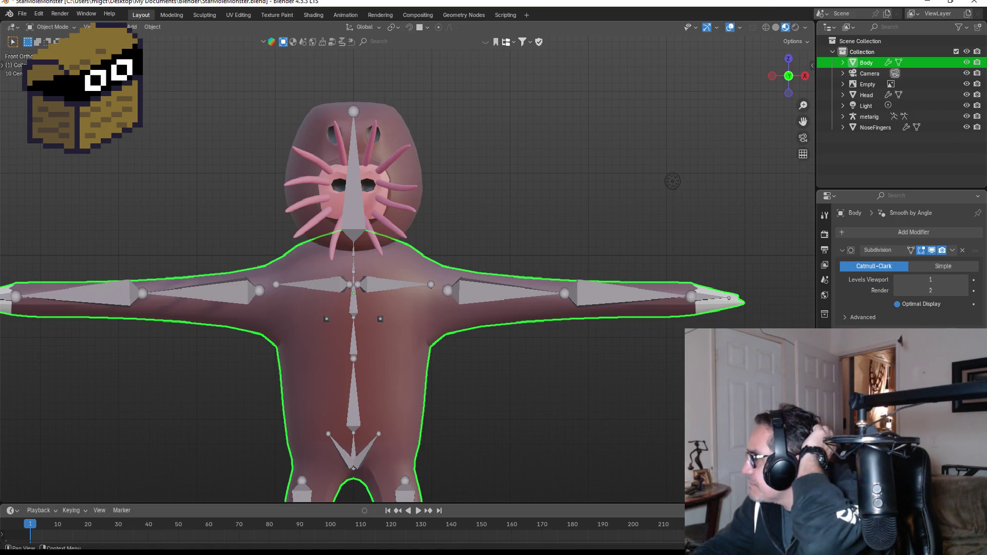
key(ctrl+a)
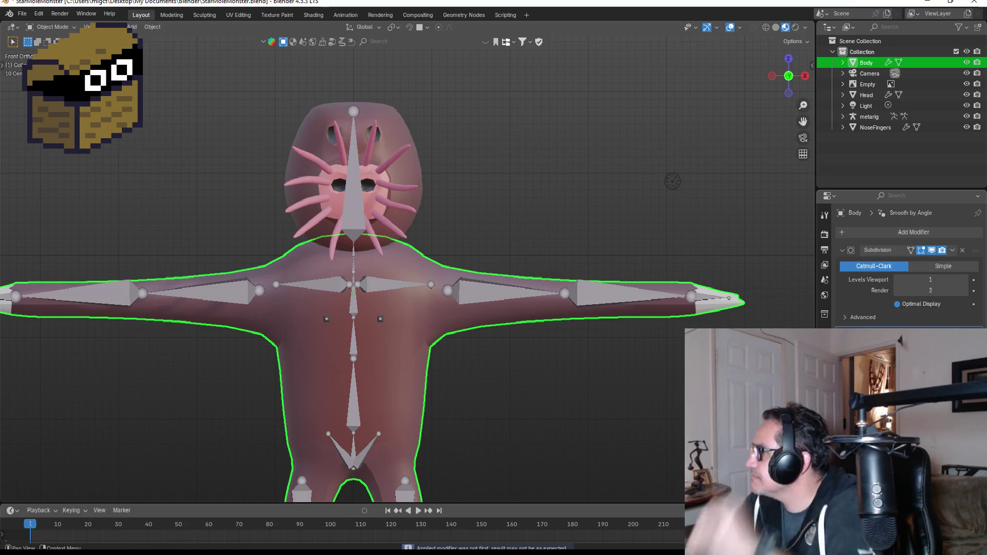
Join NoseFingers into Head, then join Head into Body
click(869, 95)
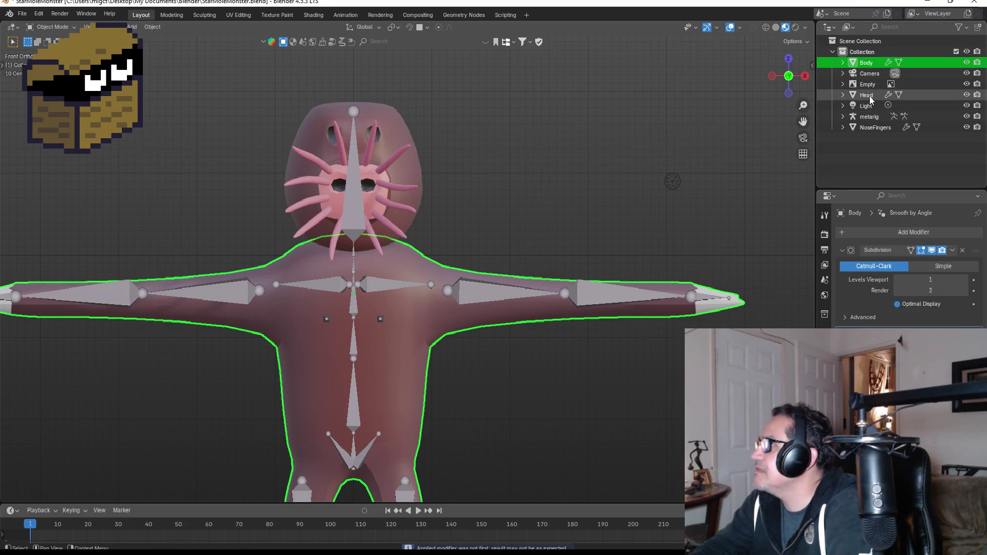
shift+click(871, 125)
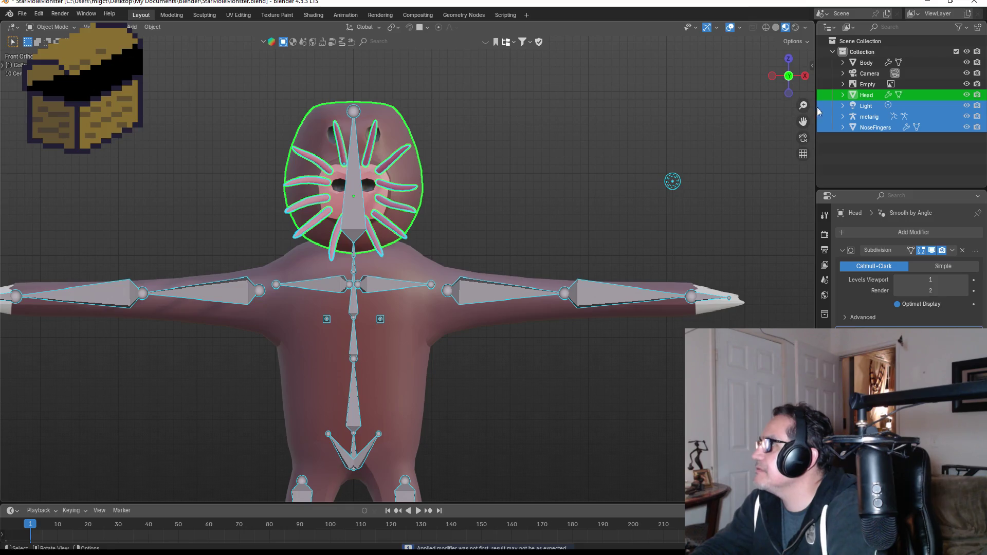
key(ctrl+z)
ctrl+click(874, 125)
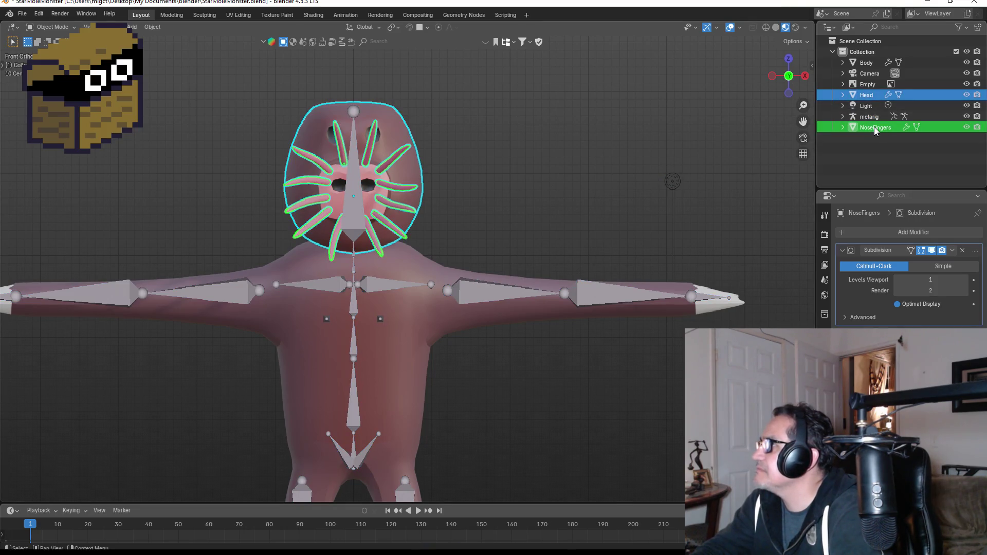
ctrl+click(868, 95)
ctrl+click(869, 95)
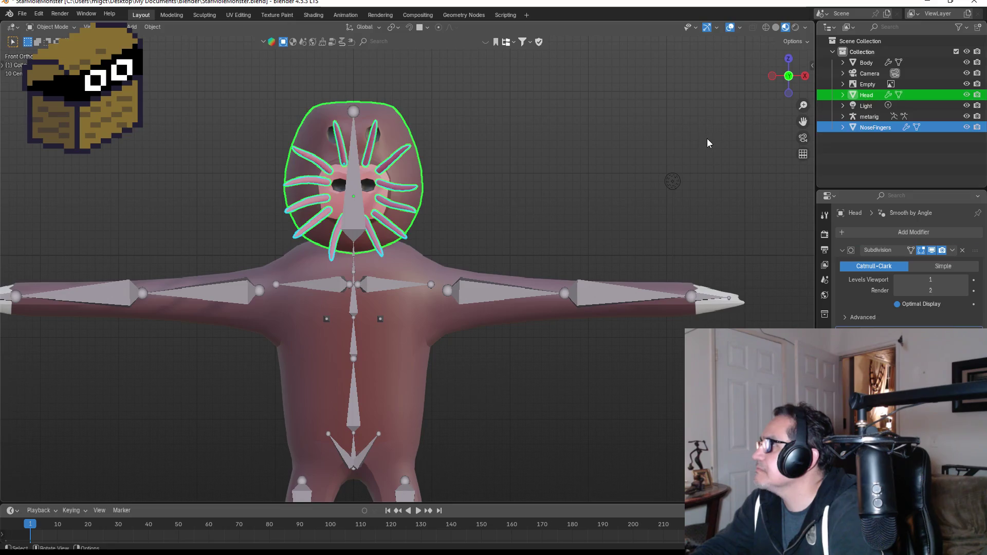
key(ctrl+j)
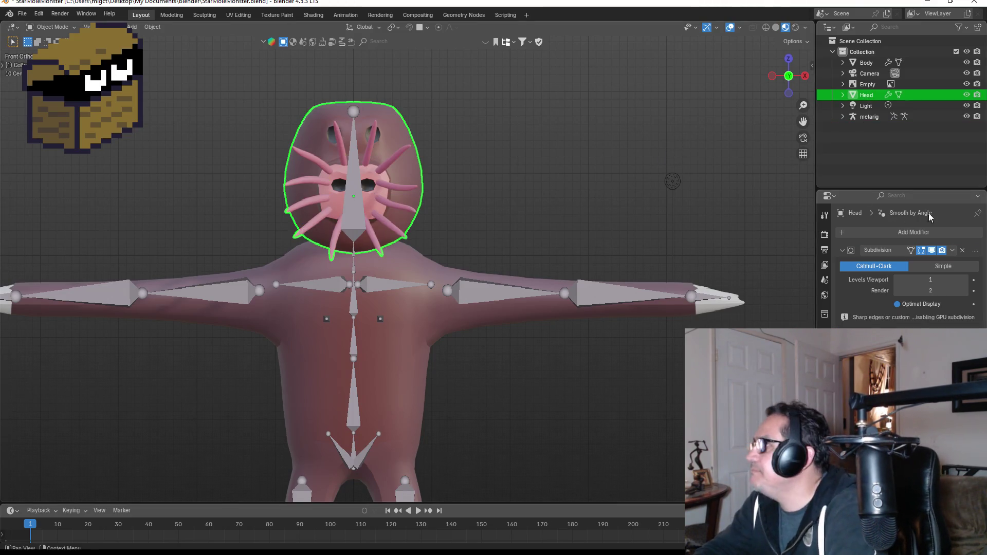
shift+click(866, 63)
key(ctrl+j)
click(433, 235)
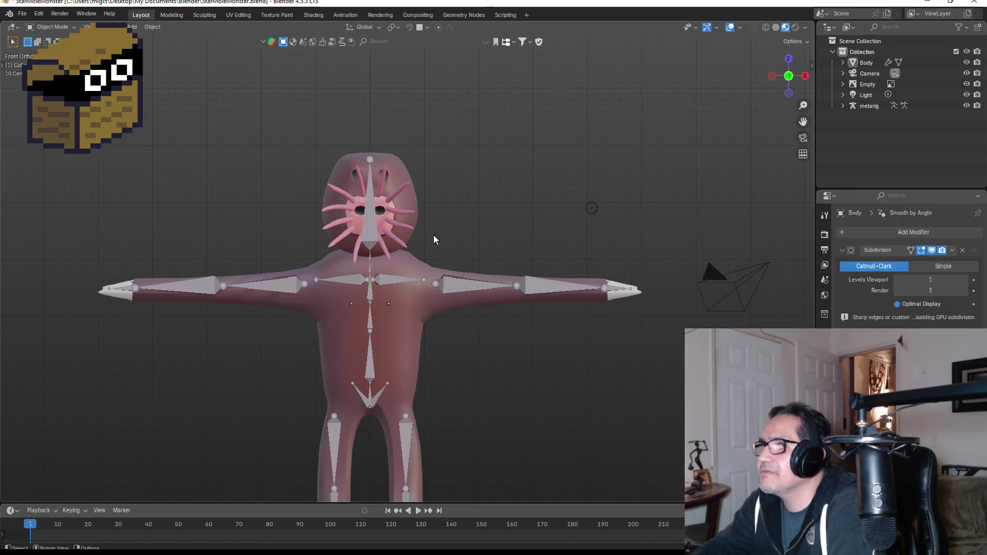
Parent the Body mesh to the metarig with automatic weights
click(865, 64)
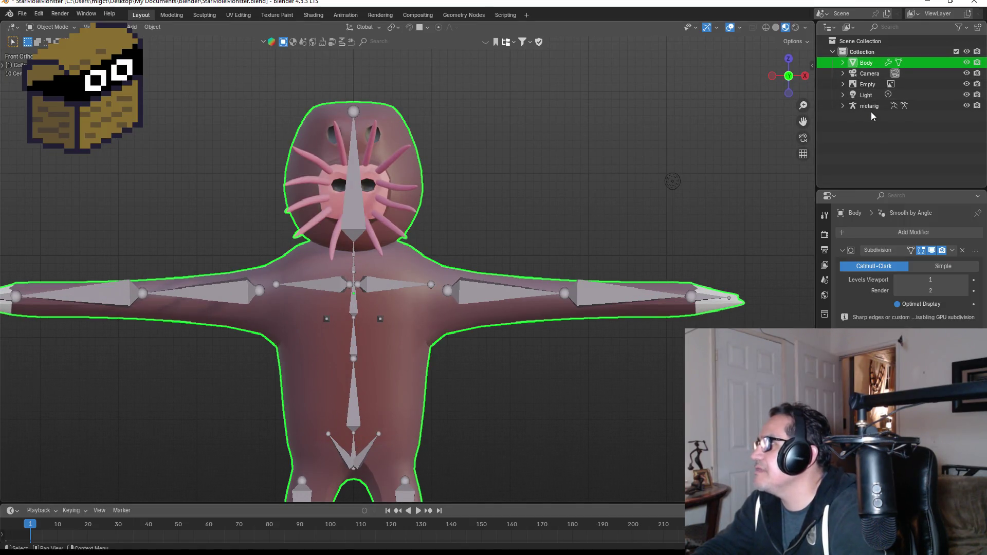
ctrl+click(869, 107)
key(ctrl+p)
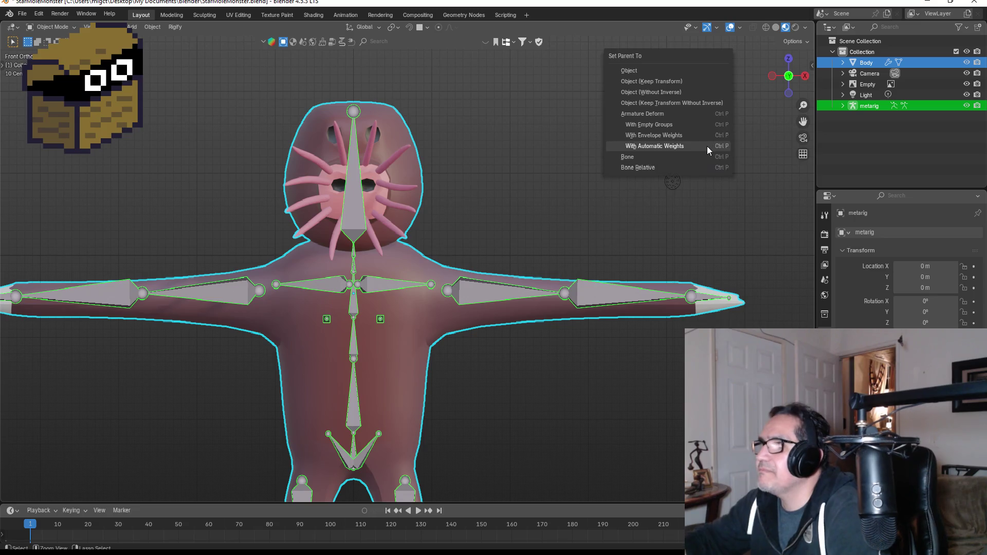
click(703, 147)
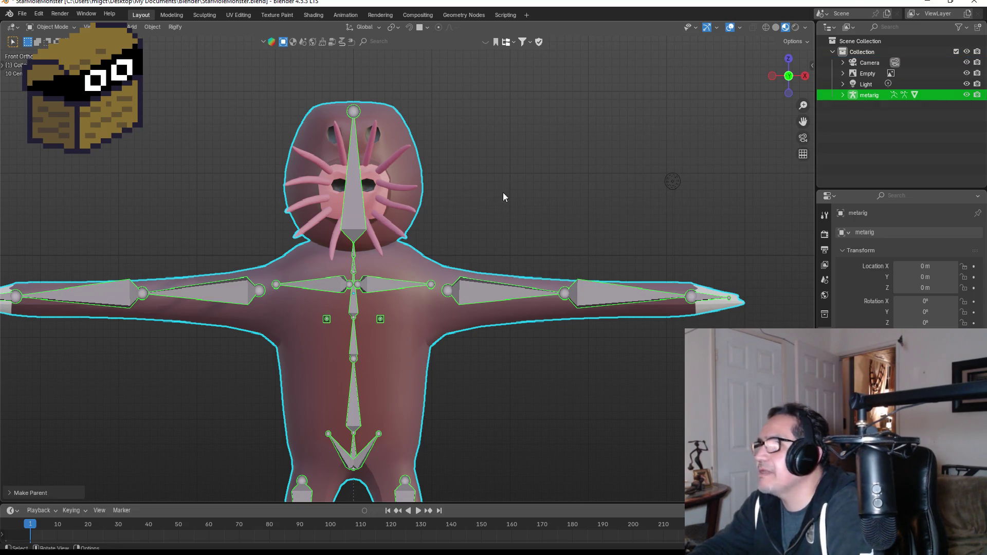
Switch the rig to Pose Mode and test-rotate the head and upper arm, cancelling both
scroll(409, 205, up, 1)
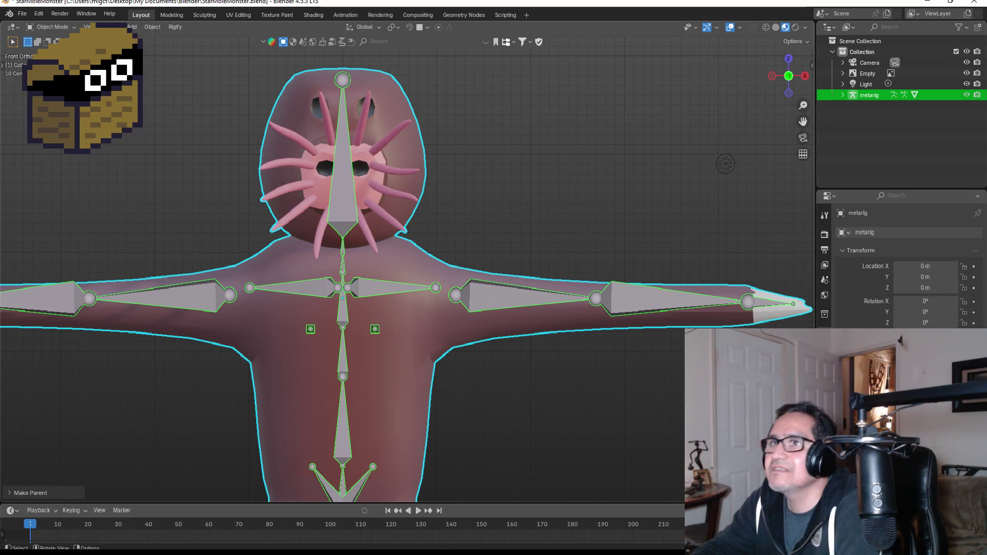
click(52, 26)
click(49, 62)
click(350, 166)
key(r)
key(r)
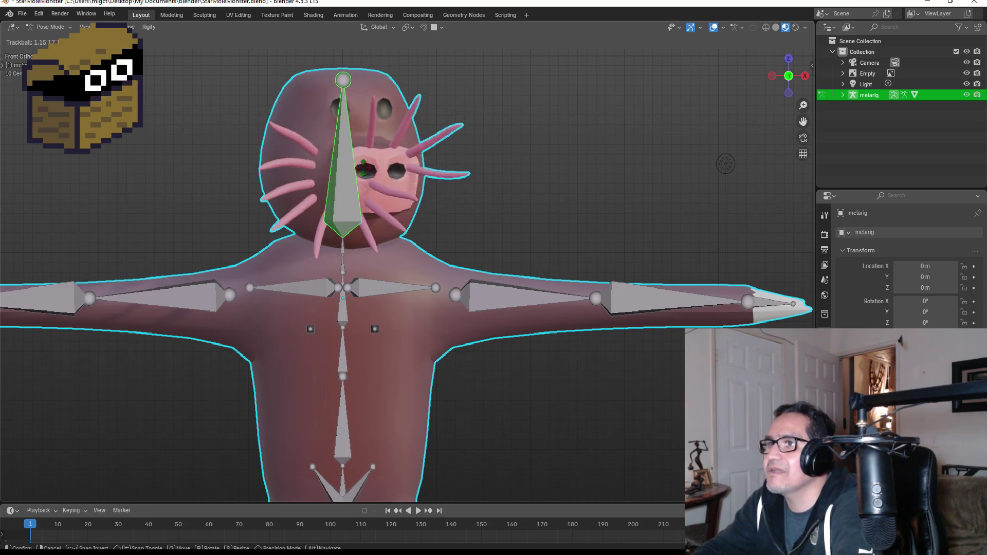
key(Escape)
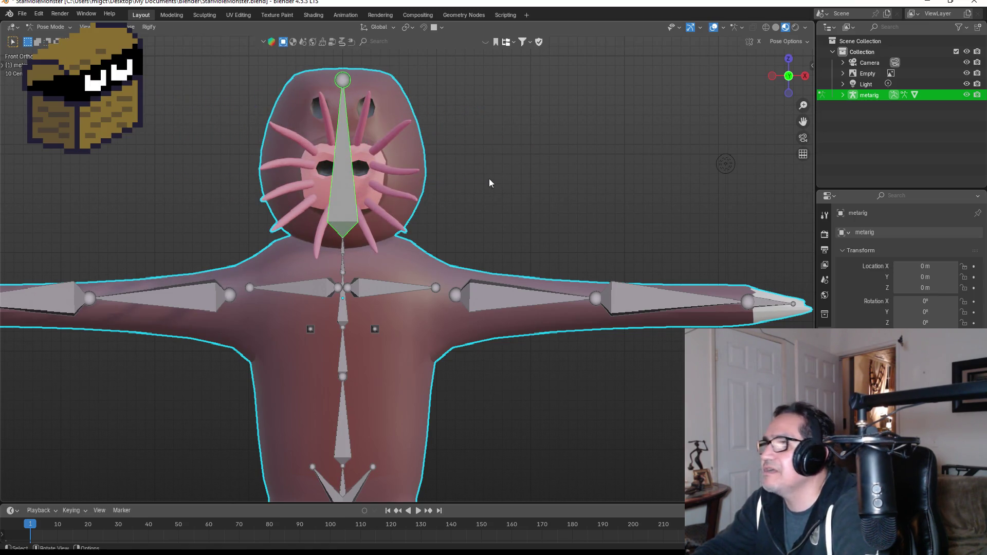
click(507, 298)
key(r)
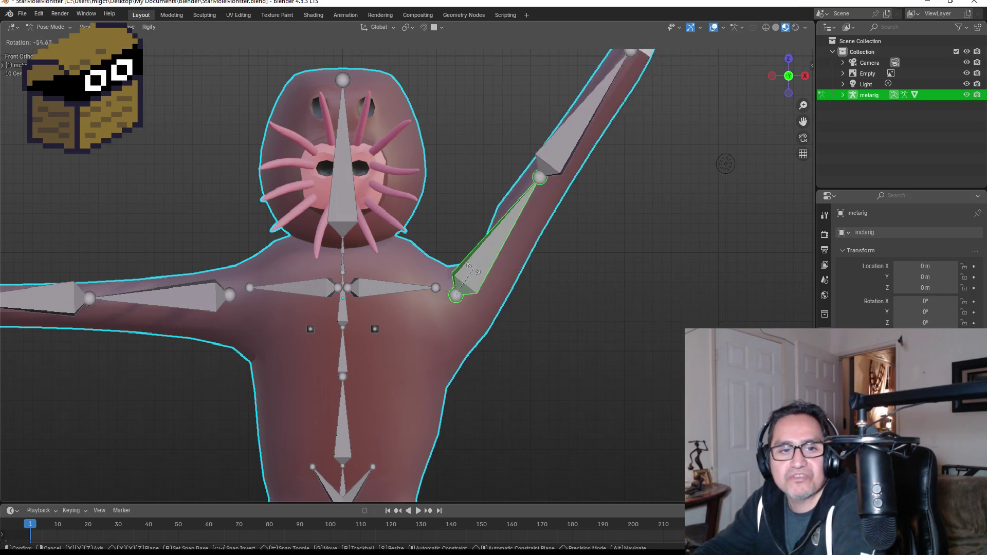
key(Escape)
scroll(596, 323, down, 3)
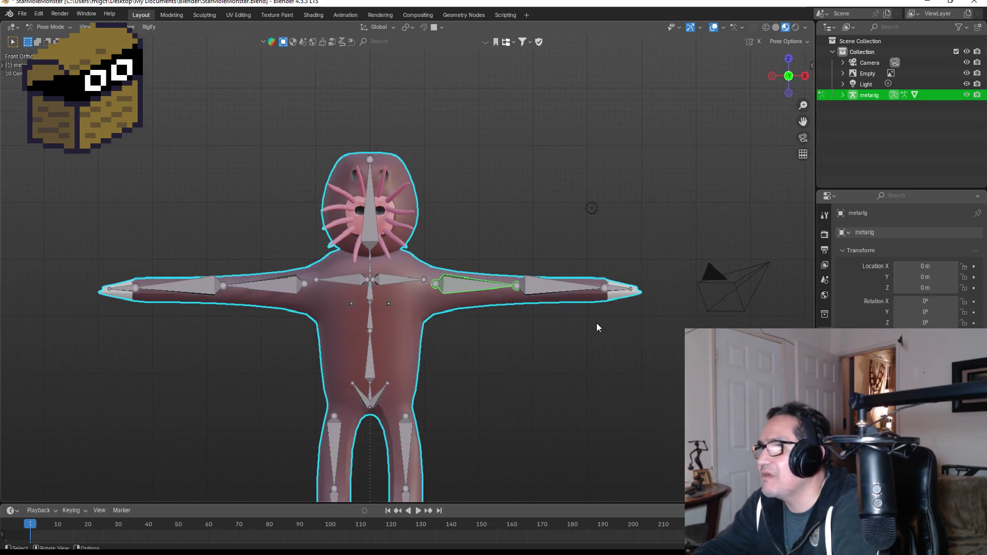
Bend one arm's forearm and upper arm, then raise the other arm's forearm high
click(551, 289)
key(r)
key(r)
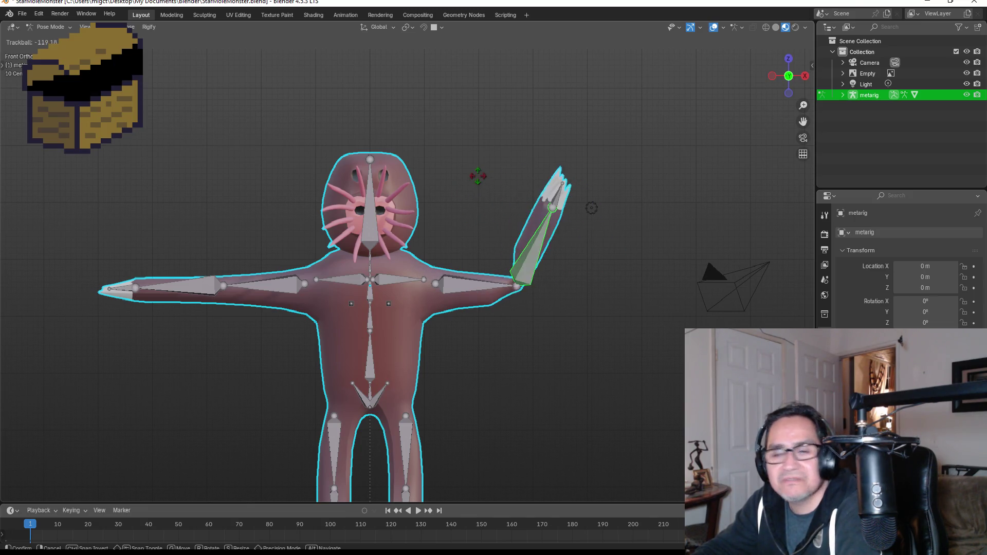
click(518, 247)
click(472, 288)
key(r)
key(r)
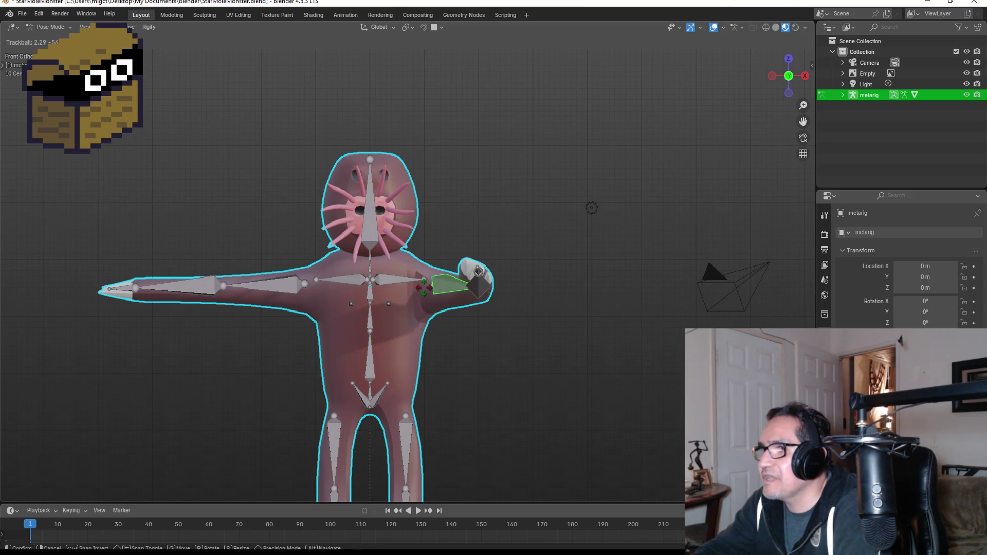
click(312, 303)
key(r)
key(r)
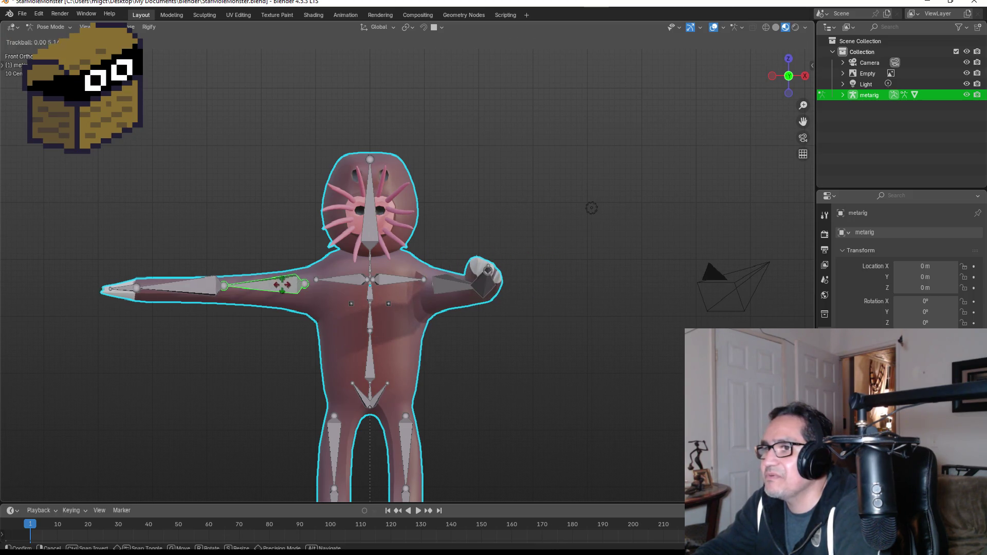
click(246, 288)
click(246, 288)
key(r)
key(r)
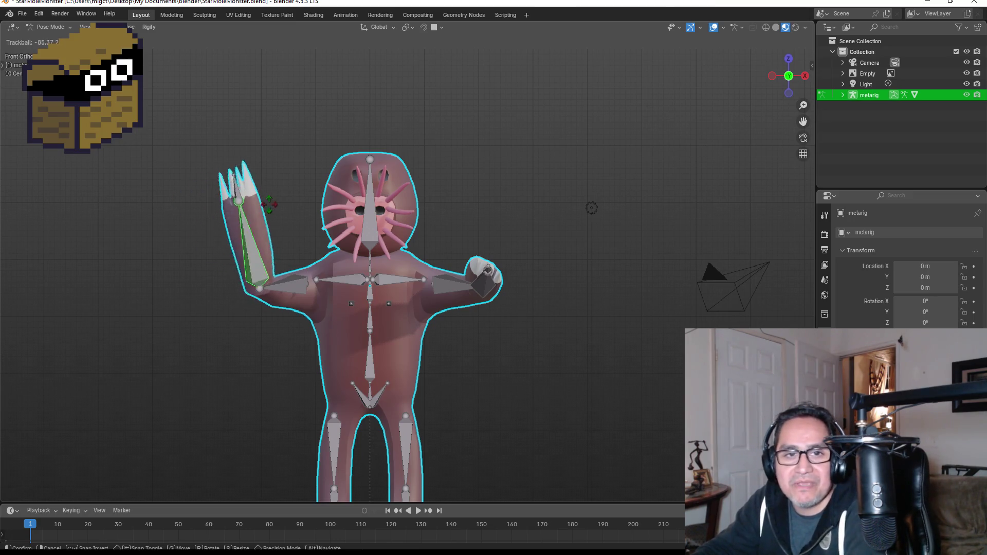
click(259, 206)
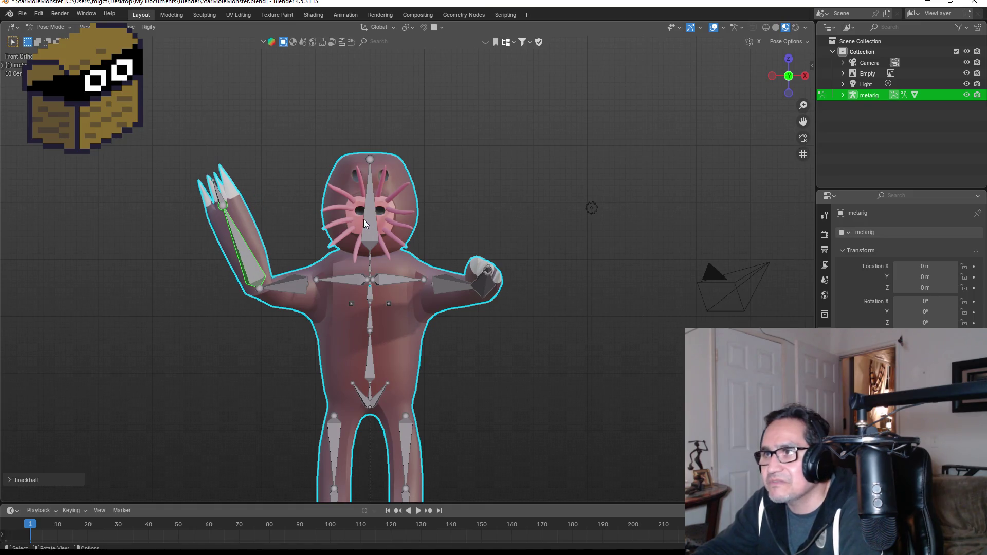
Orbit to a side view and rotate a leg bone to check the skin deformation
mouse_move(364, 278)
middle_down()
mouse_move(482, 238)
mouse_move(552, 257)
mouse_move(505, 273)
mouse_move(380, 250)
mouse_move(541, 231)
mouse_move(536, 295)
mouse_move(459, 280)
middle_up()
scroll(425, 336, down, 3)
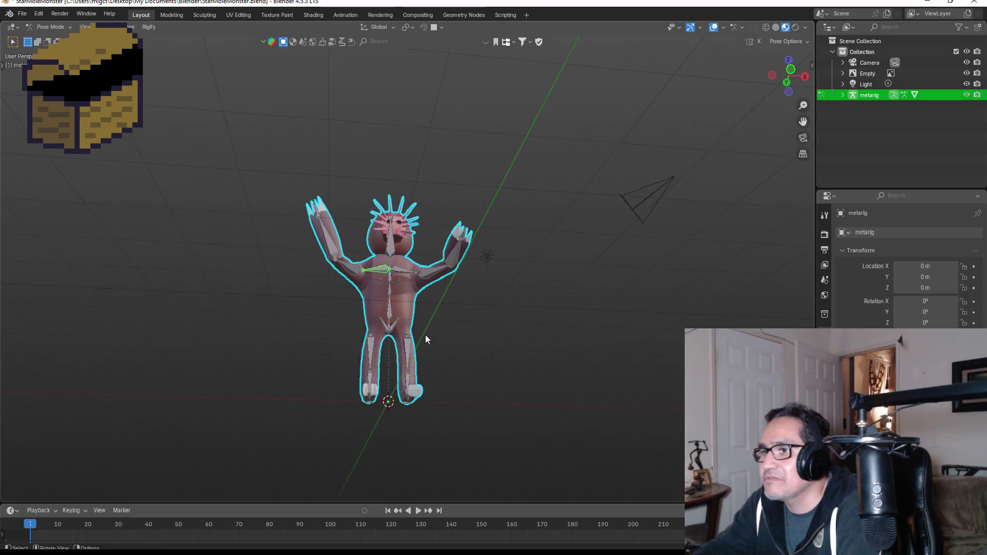
mouse_move(410, 354)
middle_down()
mouse_move(380, 368)
mouse_move(393, 350)
middle_up()
click(403, 351)
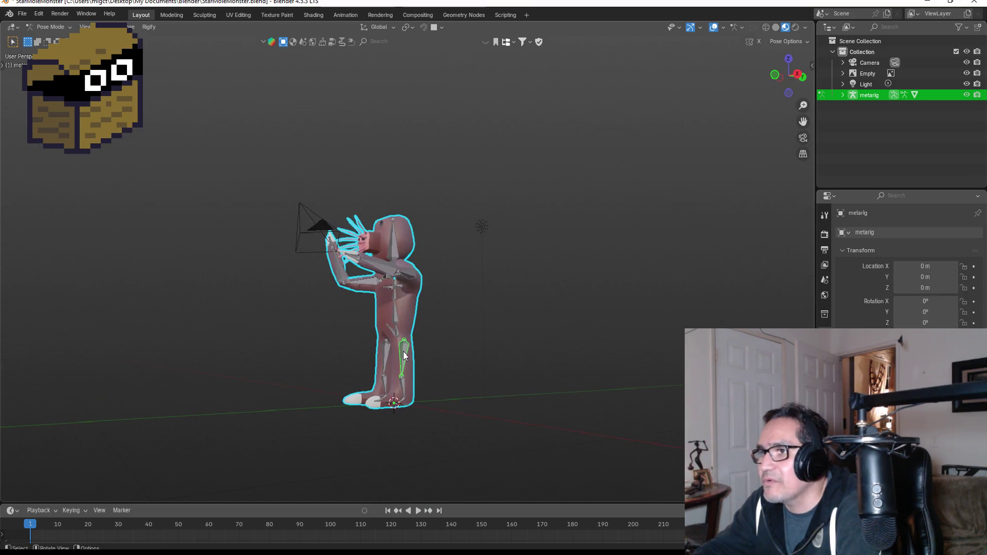
key(r)
key(r)
mouse_move(377, 346)
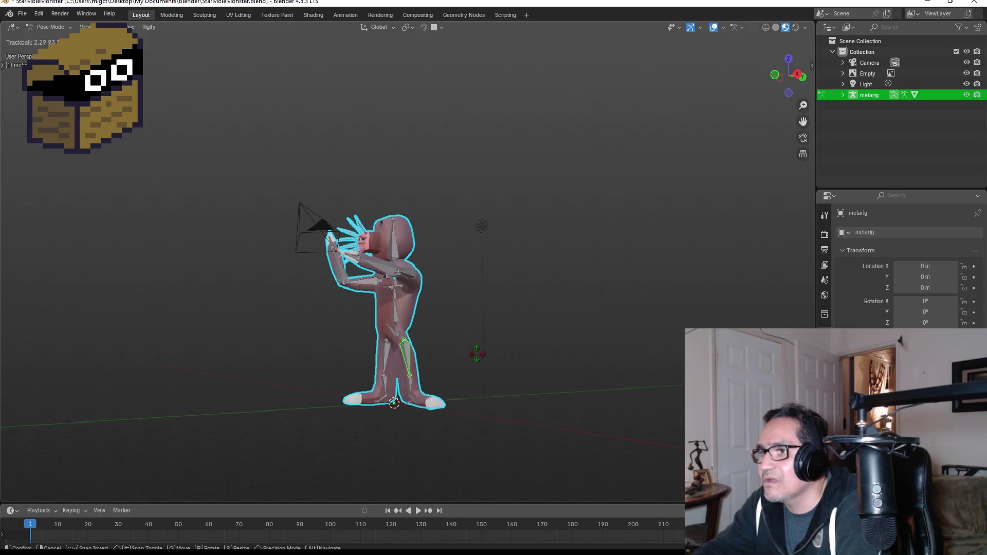
click(401, 327)
mouse_move(401, 327)
middle_down()
mouse_move(468, 328)
mouse_move(375, 351)
middle_up()
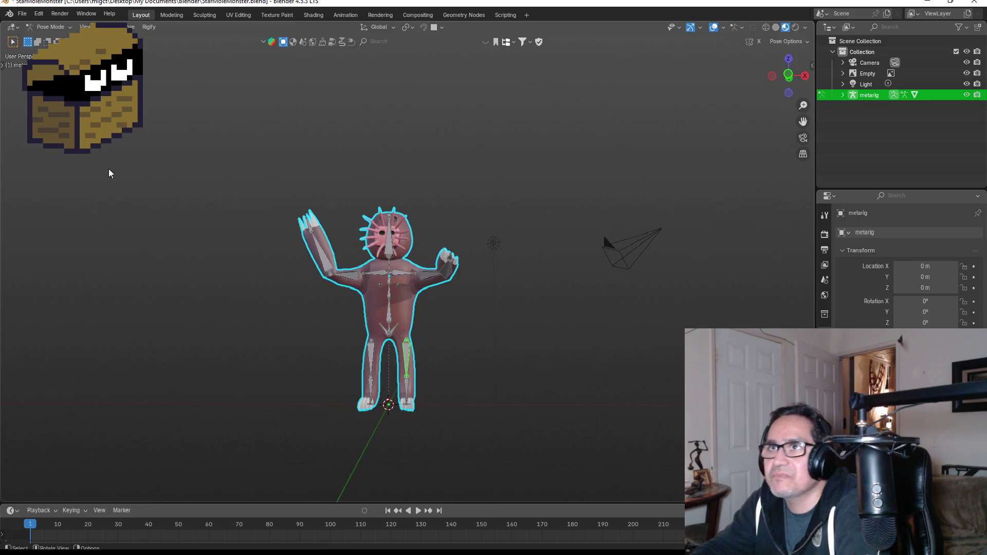
click(21, 15)
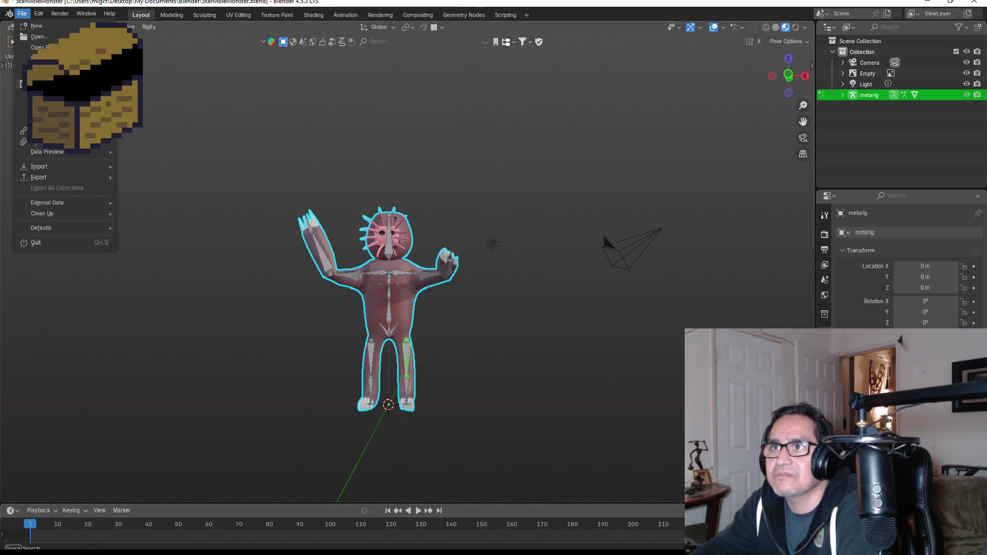
Save StarMoleMonster.blend, then open Dwarf Wise Kaldor.blend and orbit around the dwarf
click(39, 83)
click(21, 15)
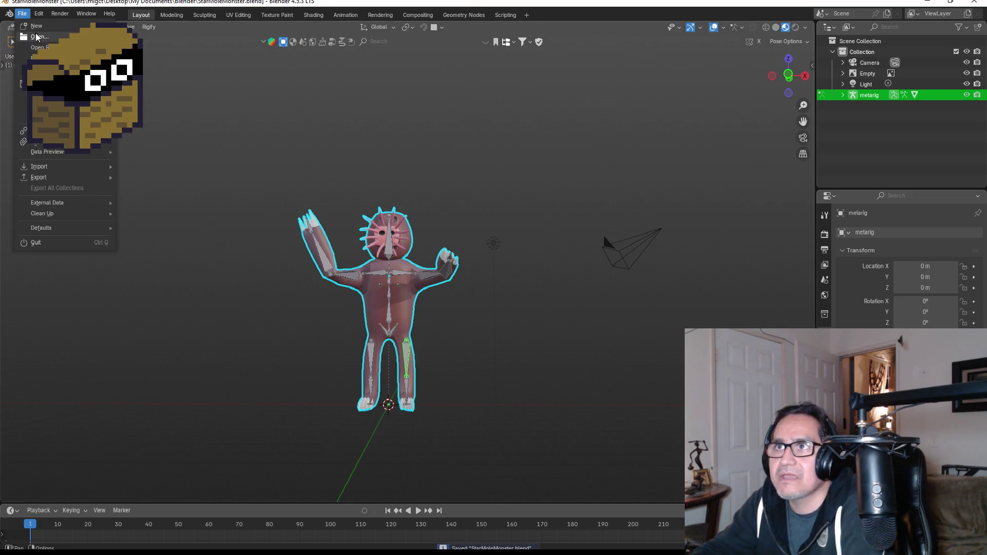
click(37, 37)
double_click(384, 202)
mouse_move(447, 281)
middle_down()
mouse_move(594, 281)
mouse_move(394, 286)
mouse_move(584, 303)
mouse_move(566, 280)
mouse_move(536, 283)
middle_up()
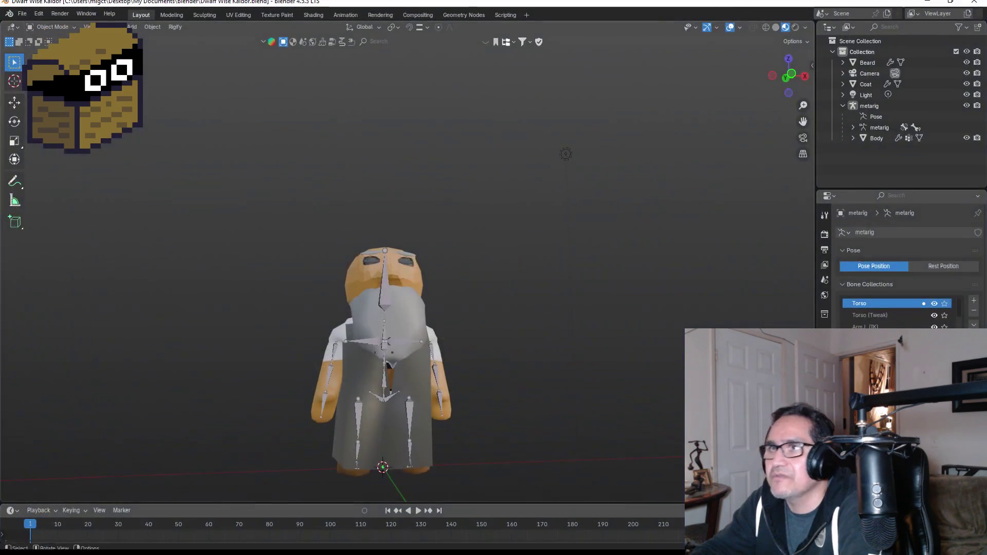
Reopen StarMoleMonster.blend and orbit around the monster
click(21, 14)
click(34, 38)
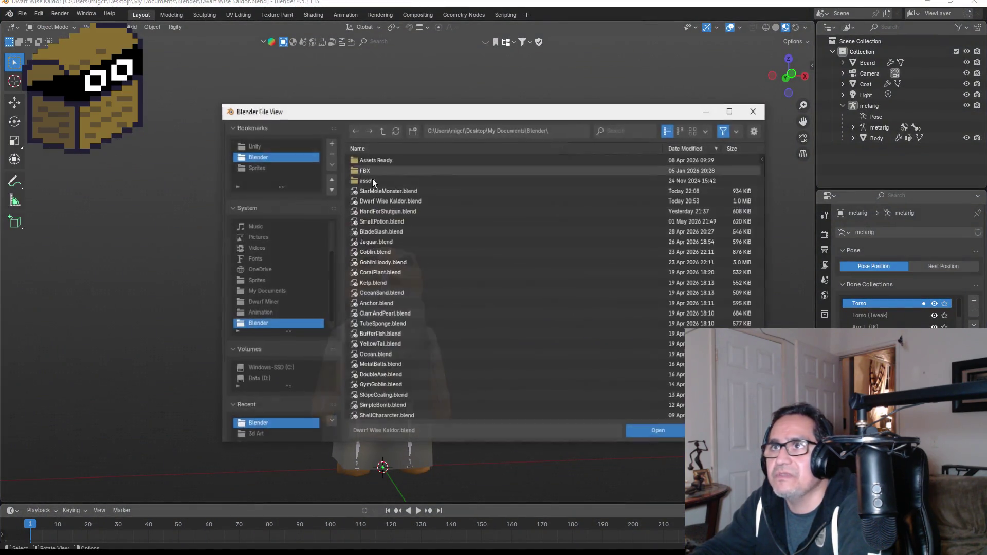
double_click(392, 193)
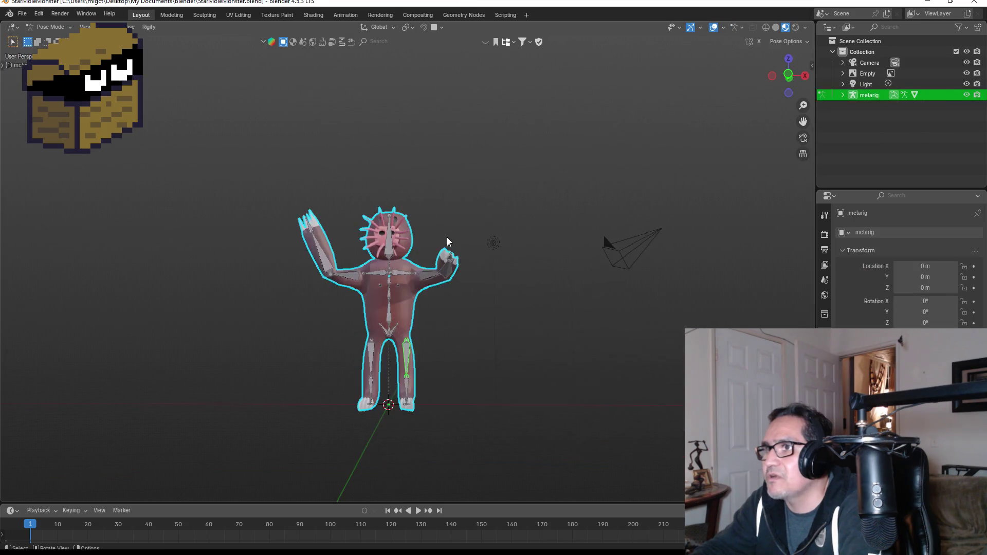
mouse_move(471, 276)
middle_down()
mouse_move(504, 276)
mouse_move(433, 278)
mouse_move(480, 289)
middle_up()
Rotate a finger bone of the raised hand, then test-rotate forearm and spine and cancel
scroll(432, 297, up, 4)
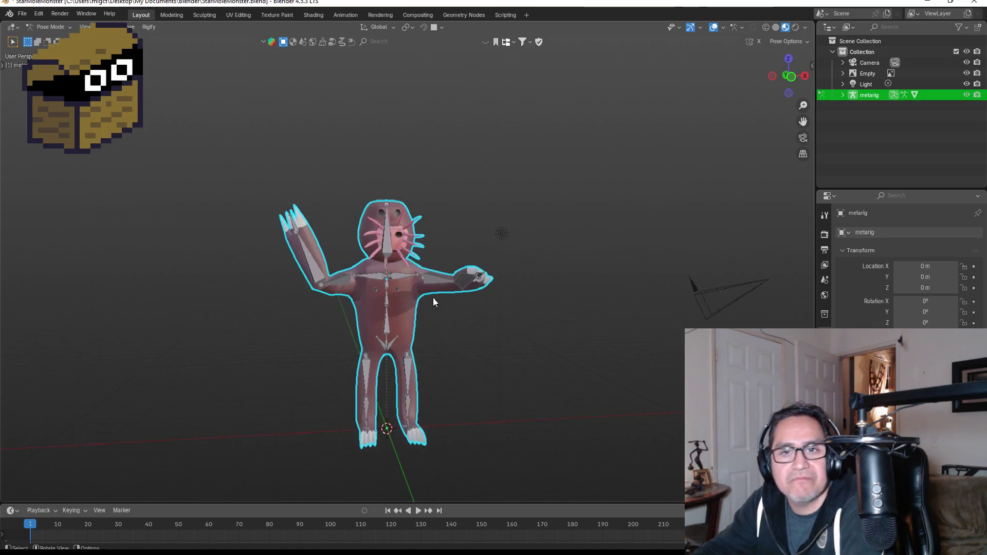
click(250, 246)
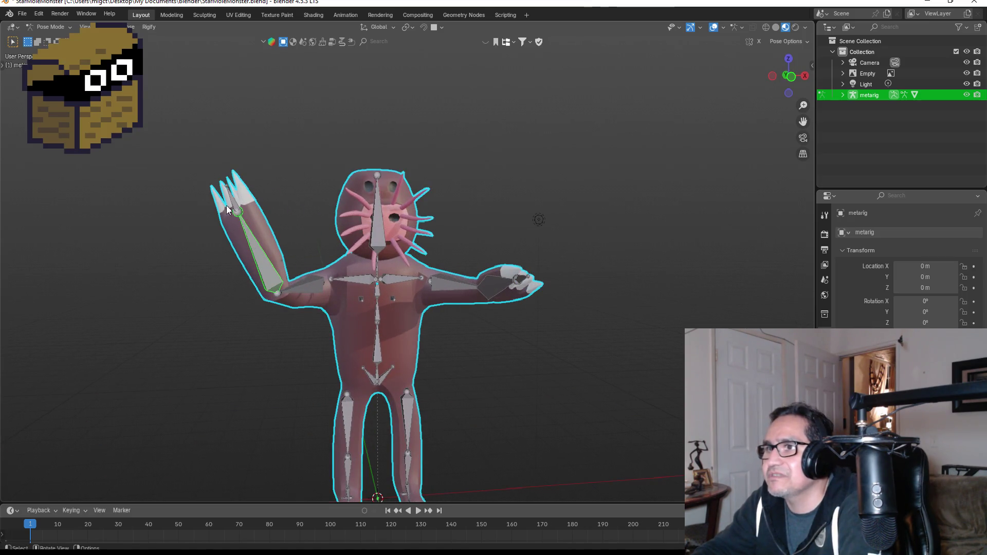
key(r)
key(r)
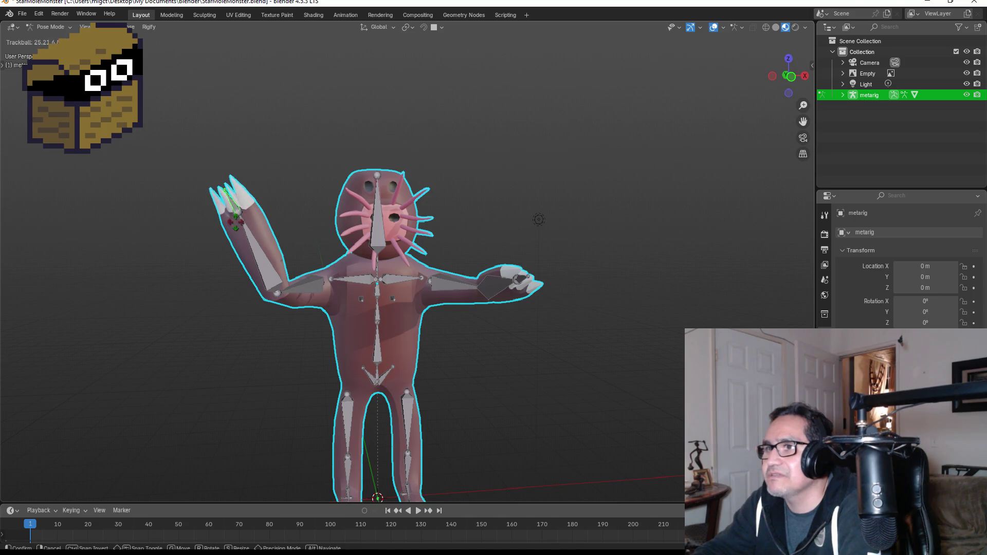
click(247, 222)
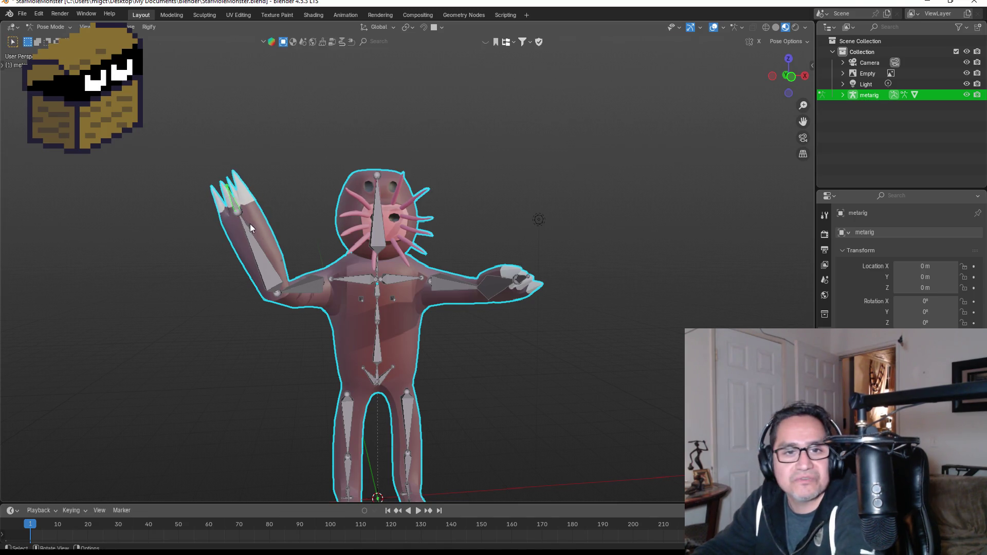
click(260, 252)
key(r)
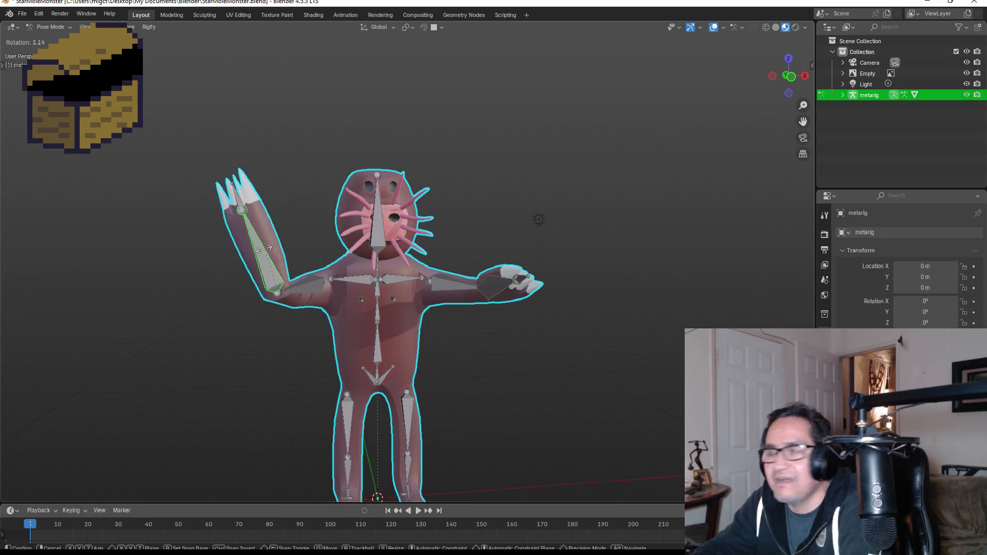
right_click(276, 252)
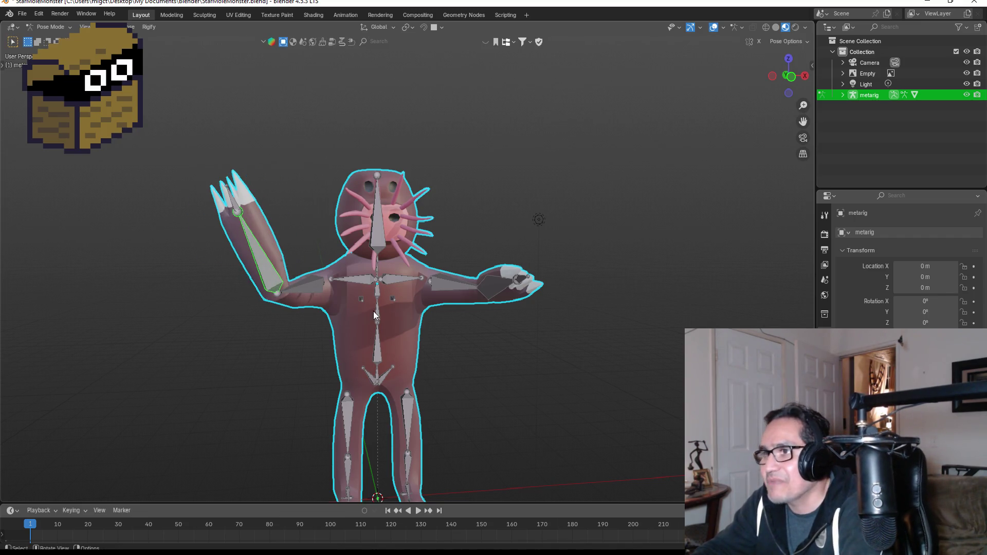
key(r)
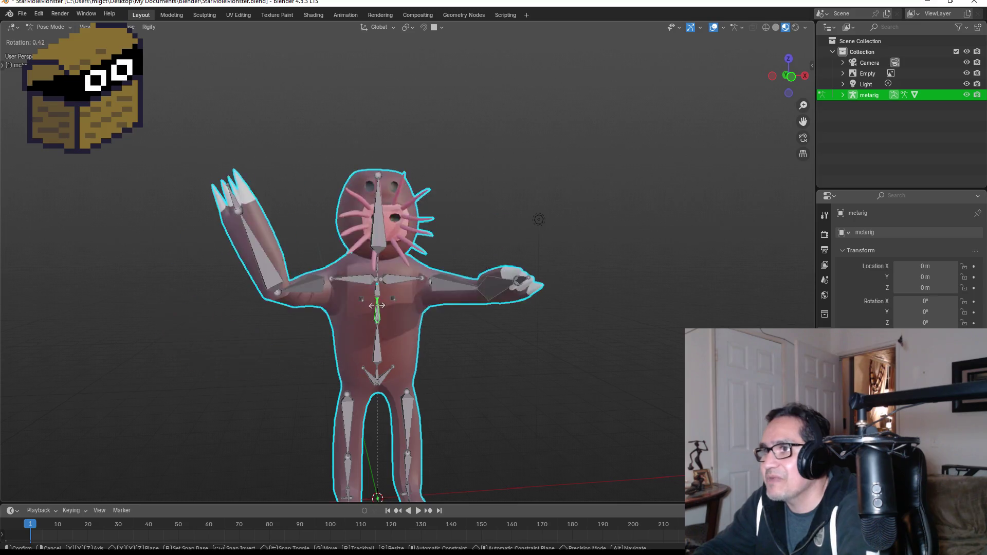
right_click(379, 311)
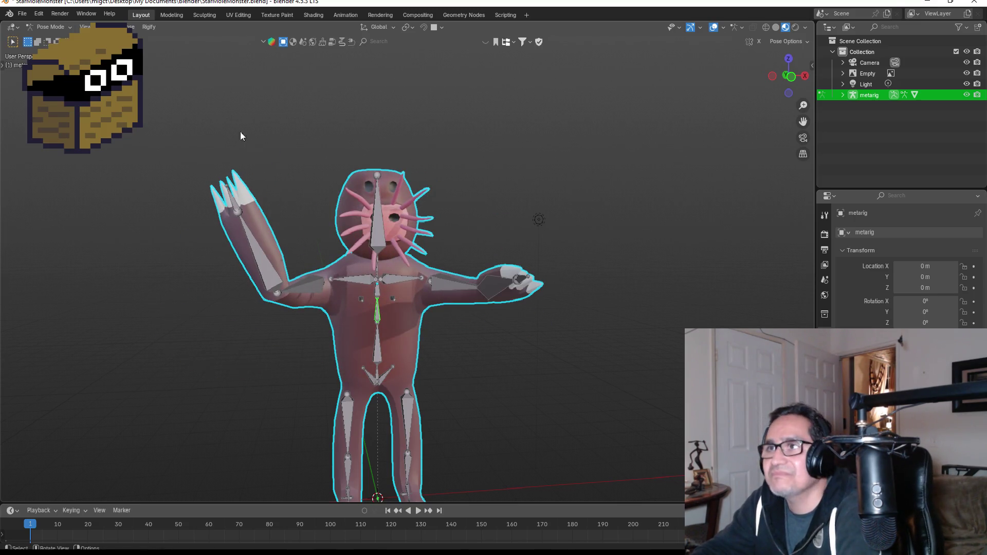
Save the posed monster with Ctrl+S and return to the front view
click(22, 15)
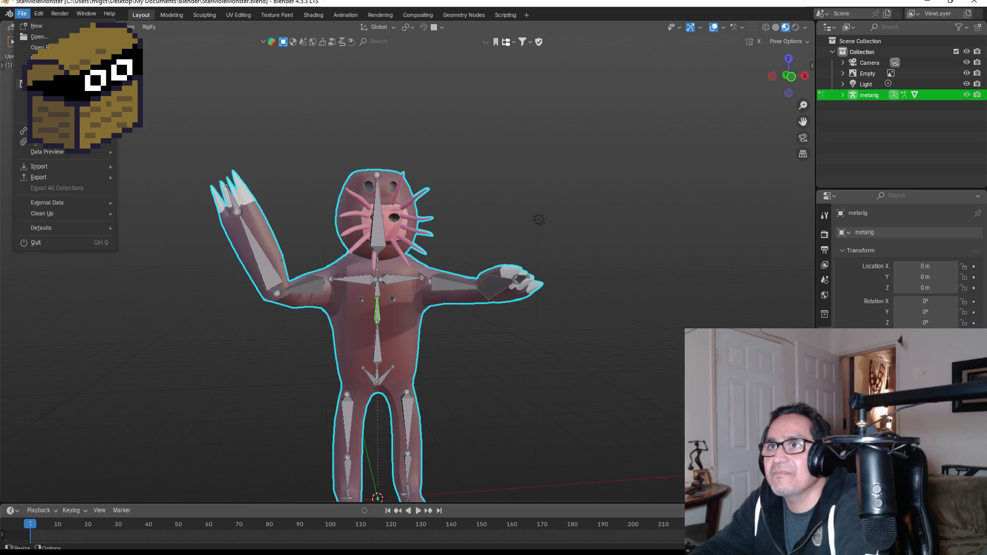
key(ctrl+s)
scroll(365, 231, up, 3)
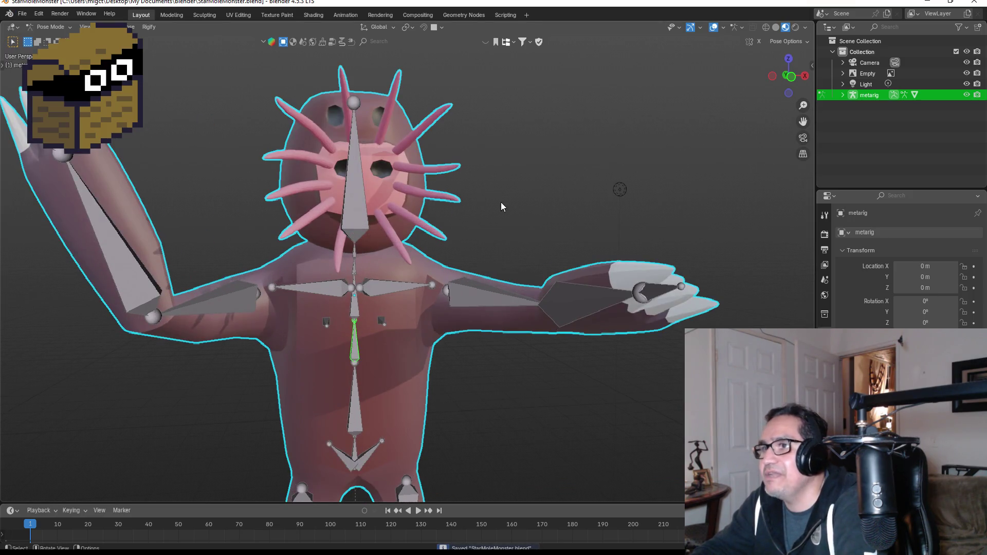
middle_drag(502, 207, 447, 207)
key(KP_1)
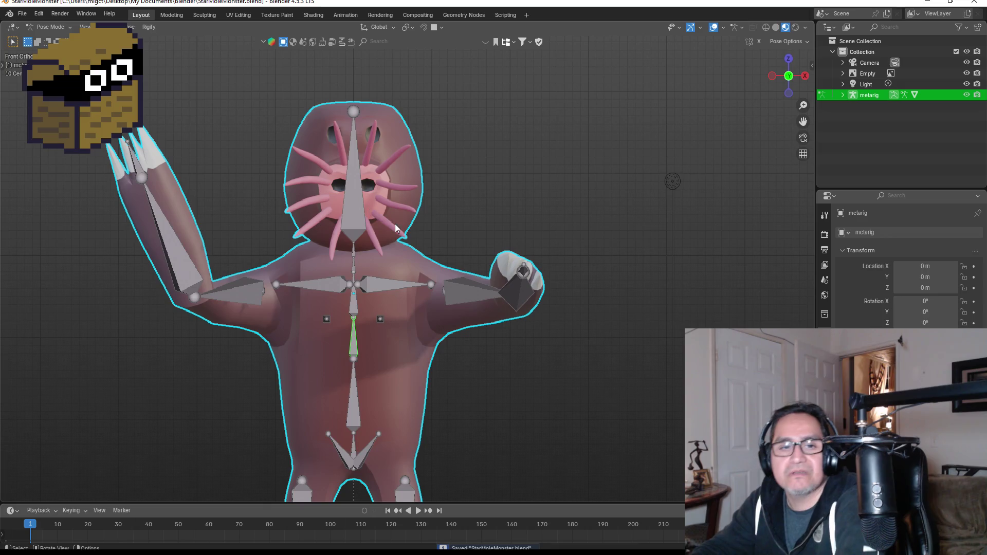